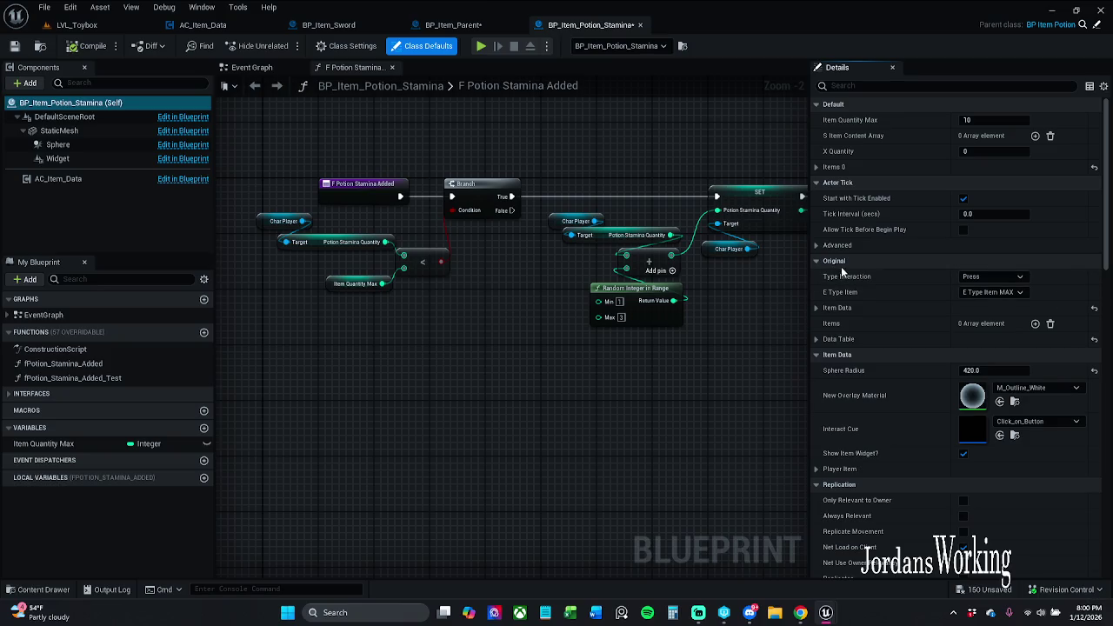
Expand Player Item and set itemClass to BP_Item_Potion_Stamina, itemName Stamina and itemID 13
click(817, 262)
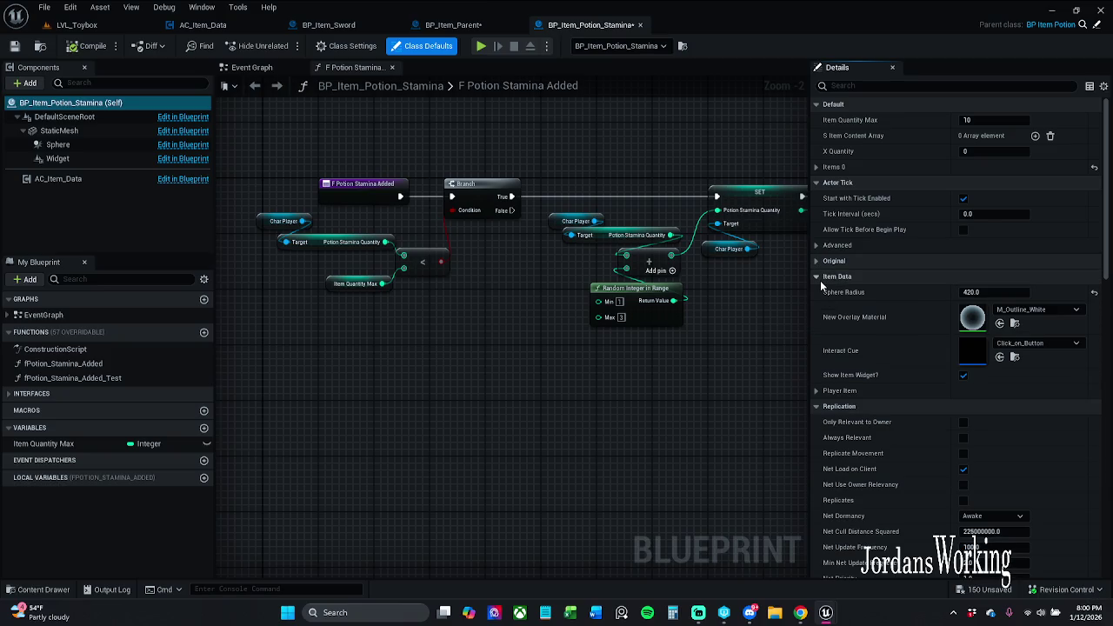
click(818, 392)
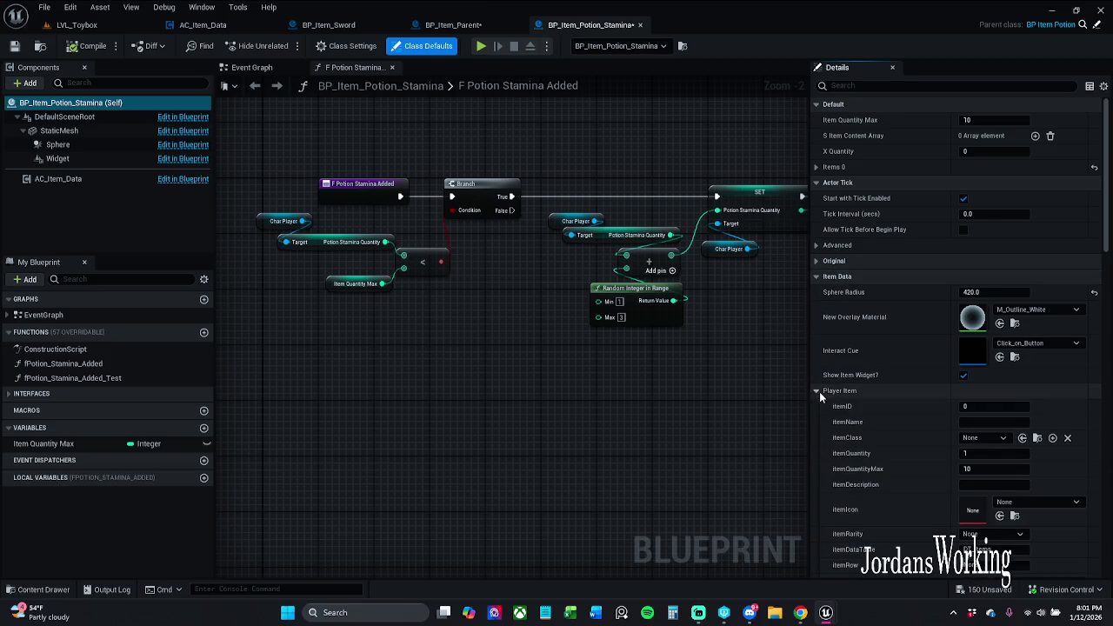
scroll(961, 419, down, 2)
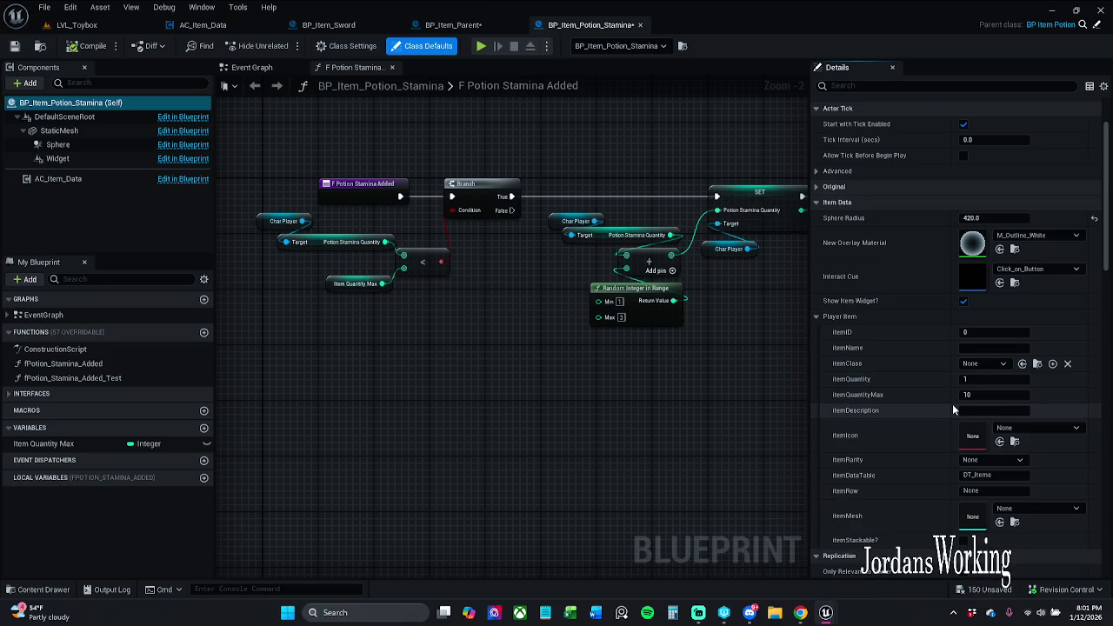
click(988, 363)
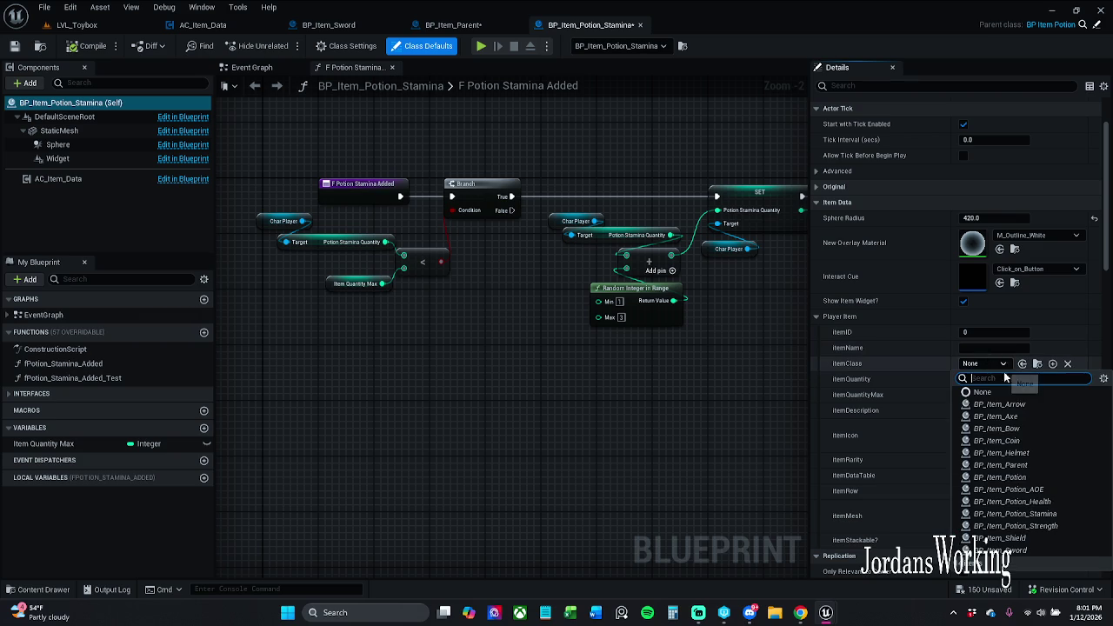
click(1034, 514)
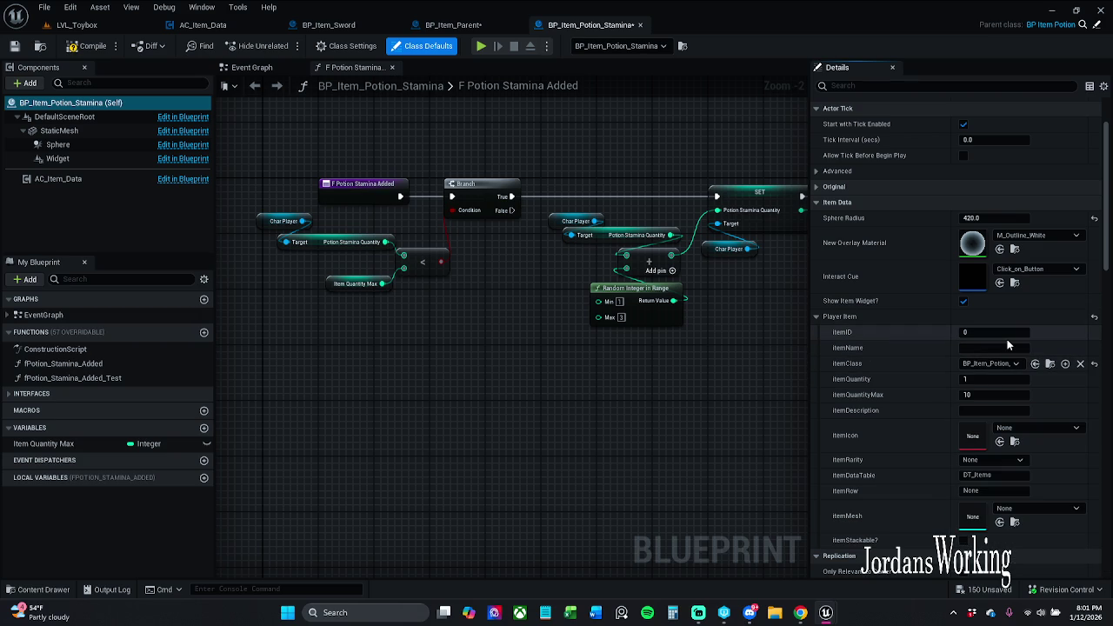
click(1008, 349)
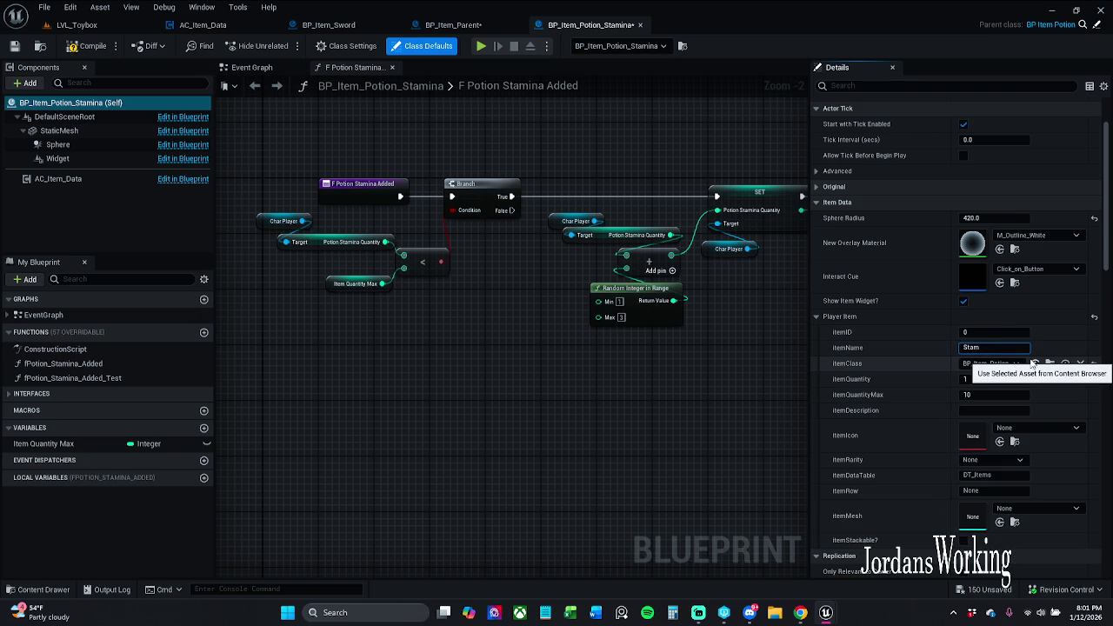
text(Stamina)
click(998, 333)
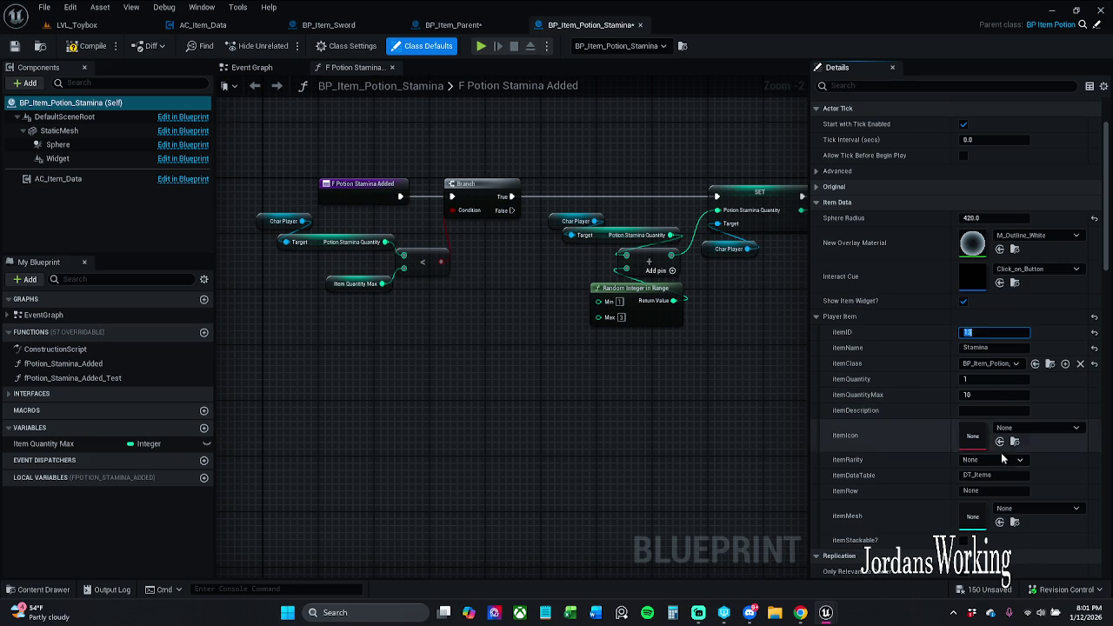
Set itemIcon to the Anchor texture and itemRow to Stamina
click(1028, 428)
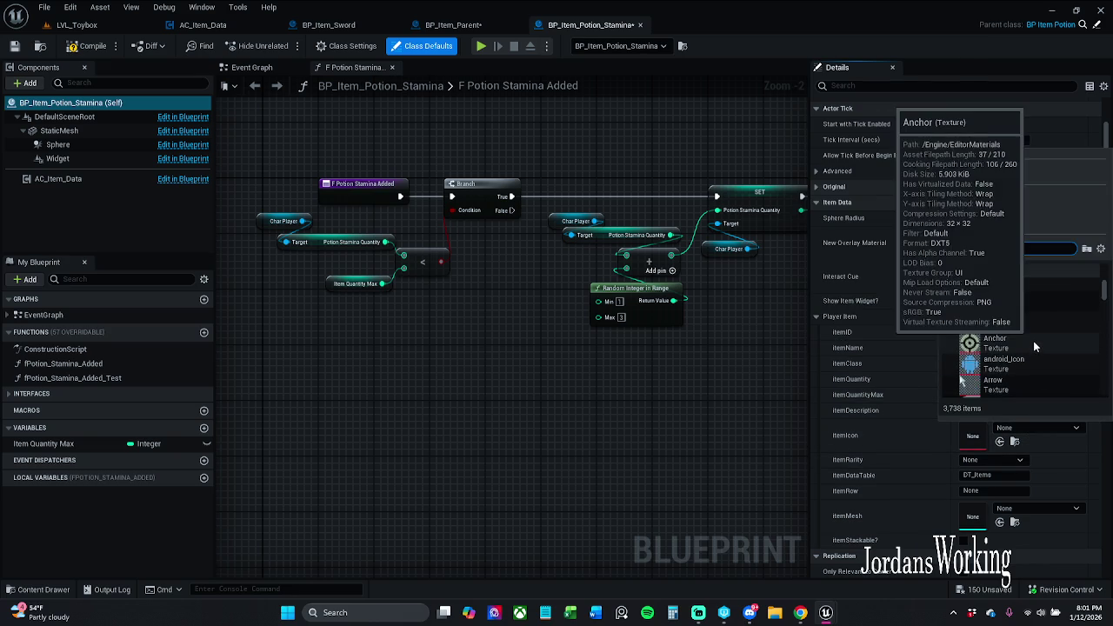
click(1033, 341)
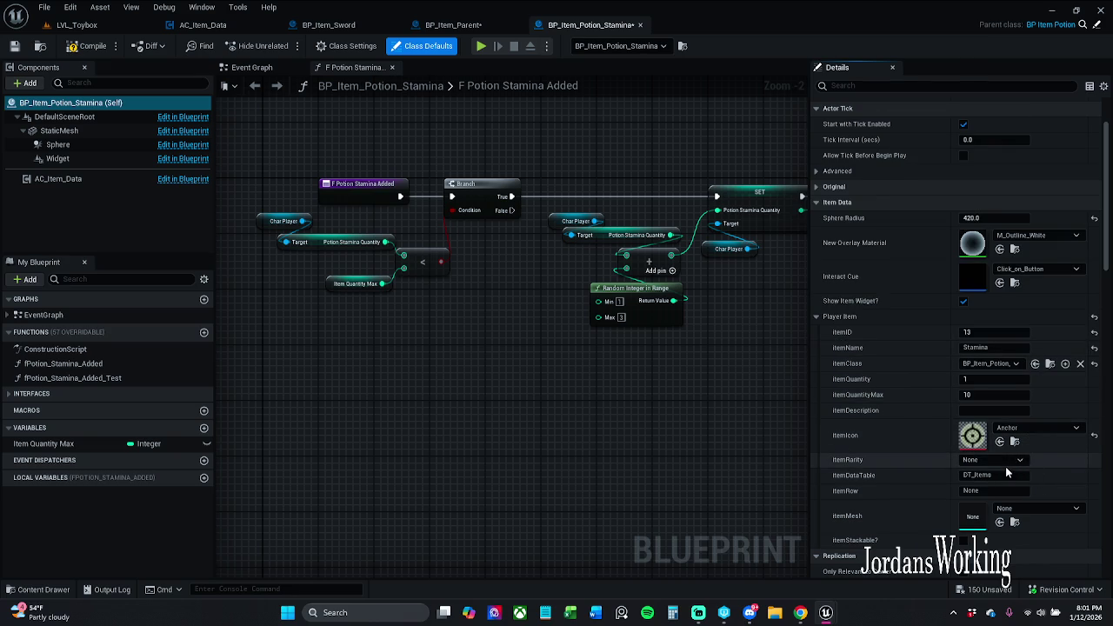
scroll(1001, 467, down, 1)
click(1001, 454)
text(A)
key(BackSpace)
text(St)
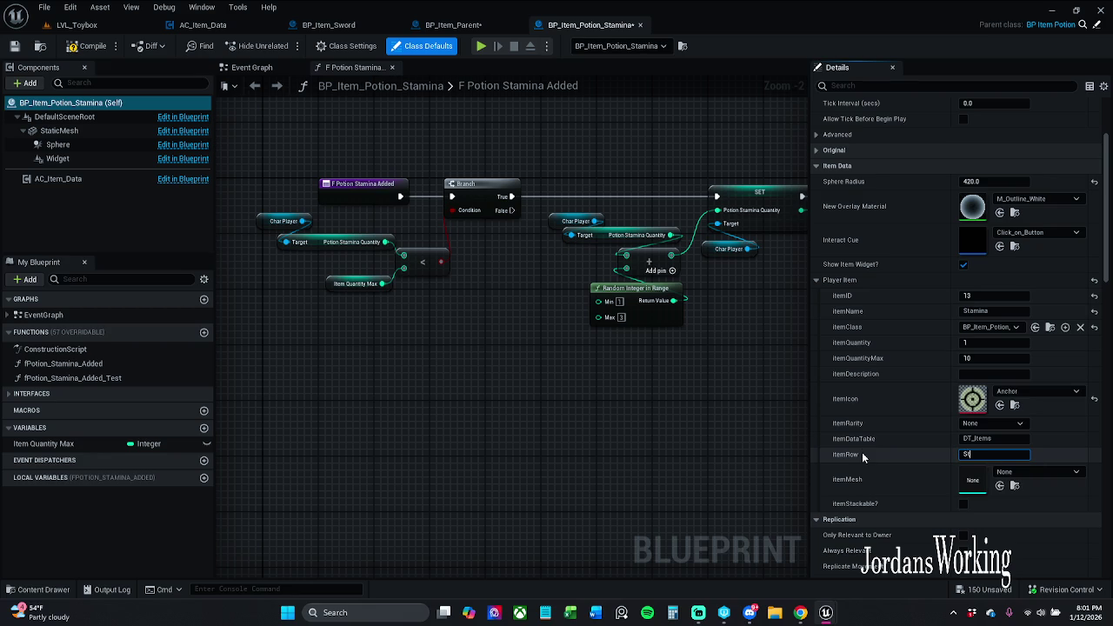
text(amina)
key(Return)
click(1034, 472)
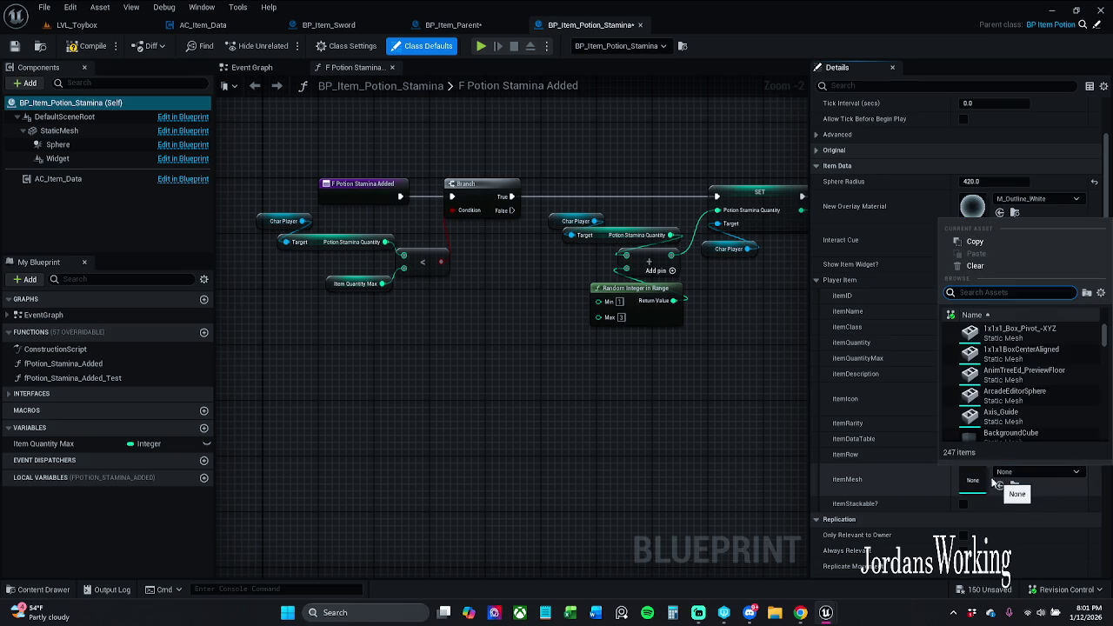
Assign SM_Cube as the itemMesh and tick itemStackable?
click(59, 131)
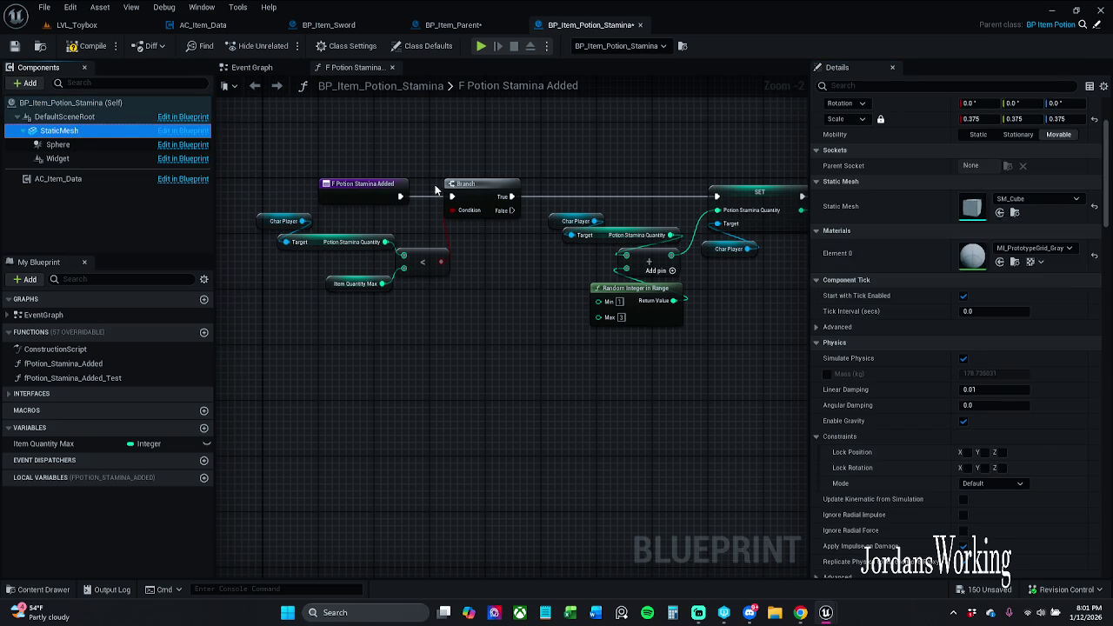
click(1015, 213)
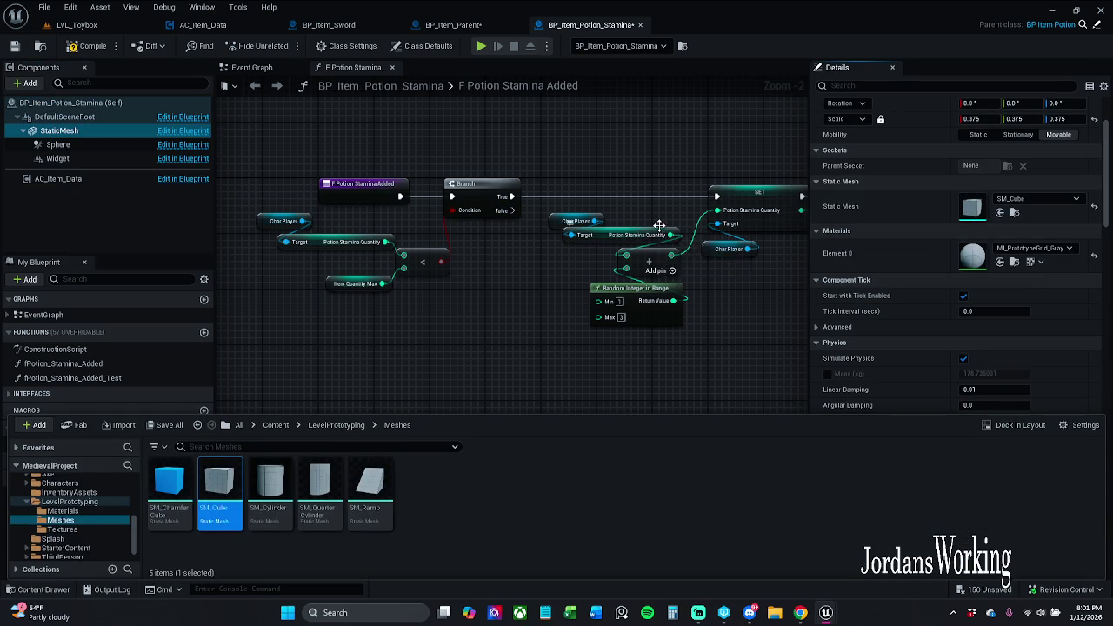
drag(658, 228, 596, 226)
click(421, 47)
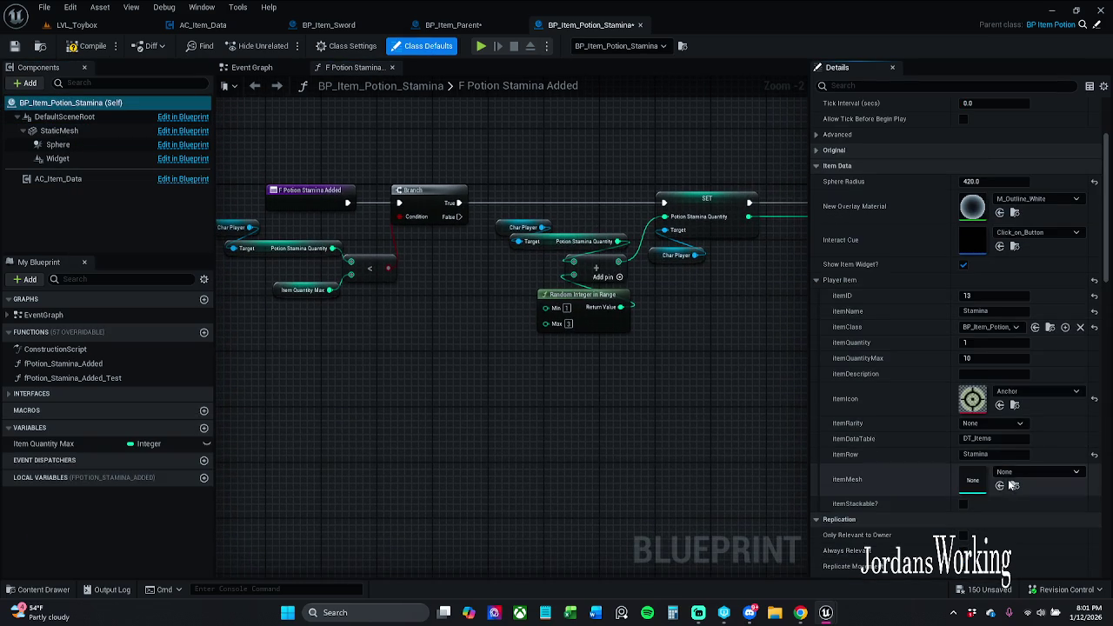
click(962, 503)
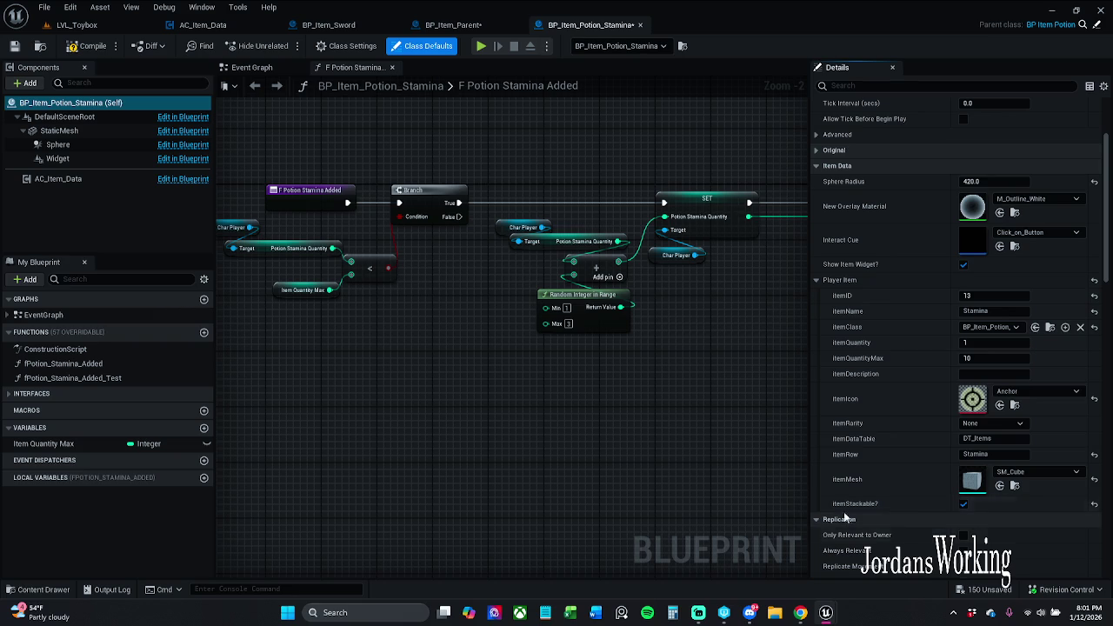
Save the stamina potion blueprint with Check Out, then switch to BP_Item_Parent
click(14, 46)
click(600, 437)
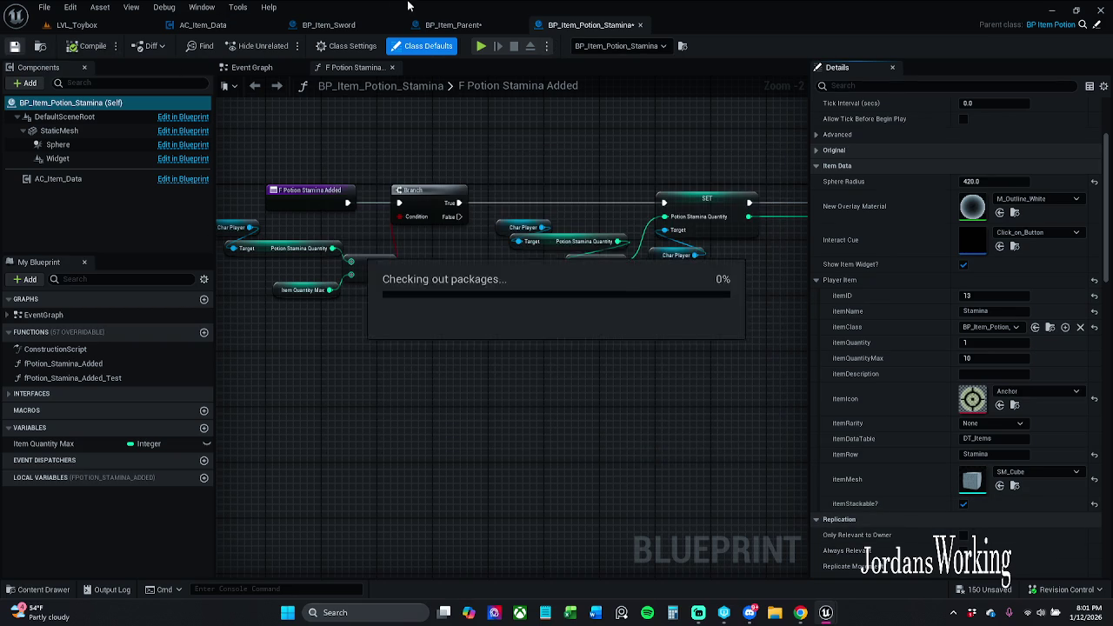
click(469, 26)
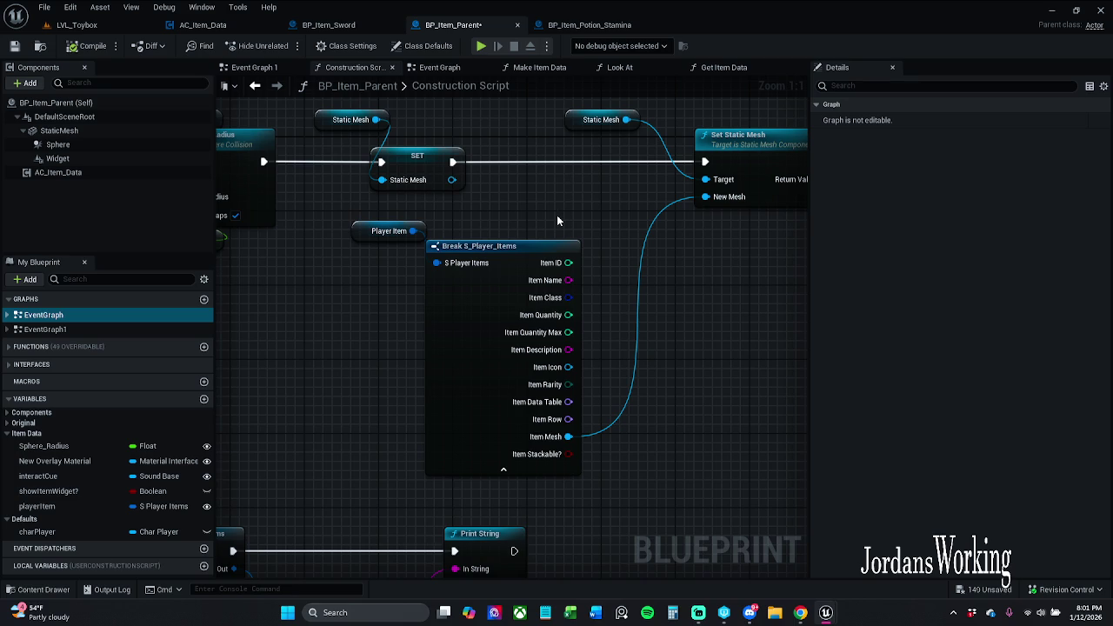
Save BP_Item_Parent, move its lower construction-script node group down, and return to LVL_Toybox
click(14, 45)
scroll(556, 224, down, 4)
drag(311, 419, 671, 296)
drag(489, 276, 493, 341)
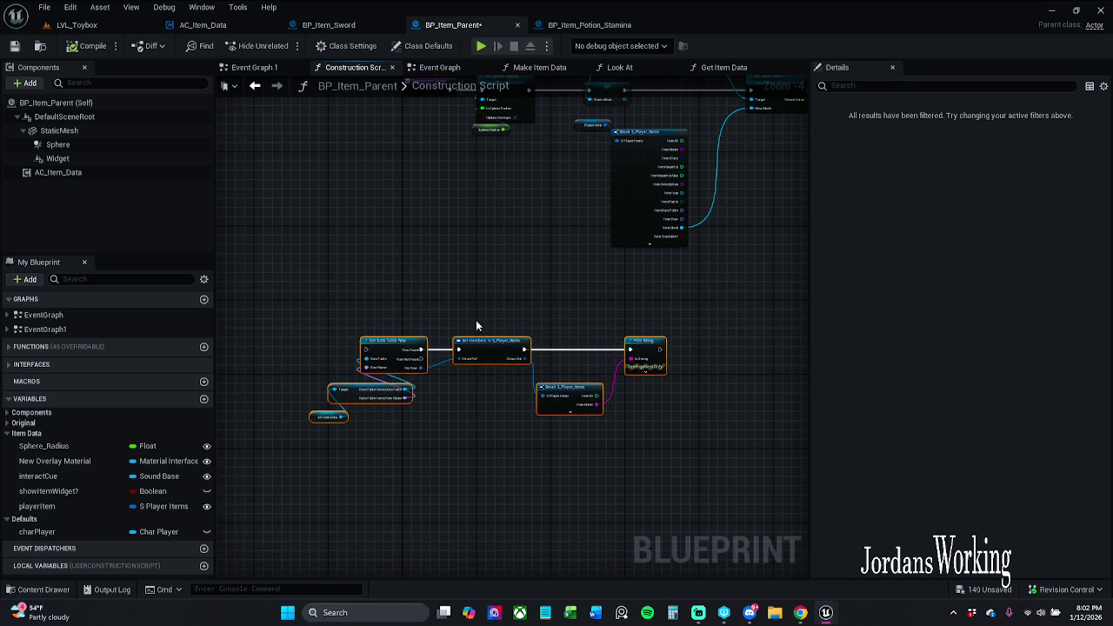
click(77, 24)
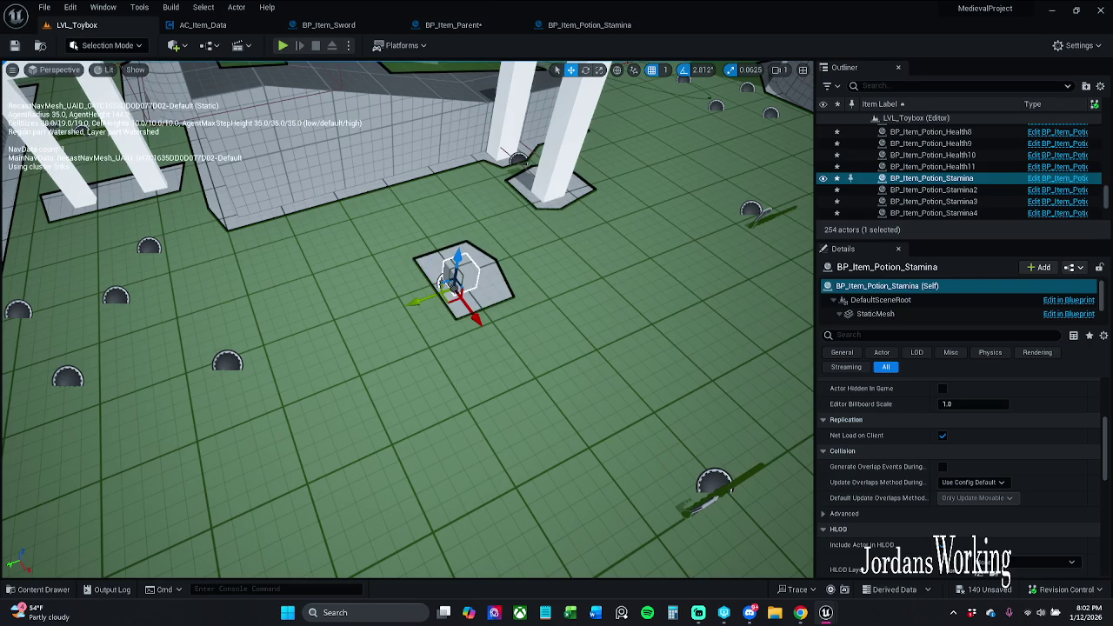
Frame the placed stamina potion and expand its Player Item values in Details
key(f)
scroll(402, 317, down, 5)
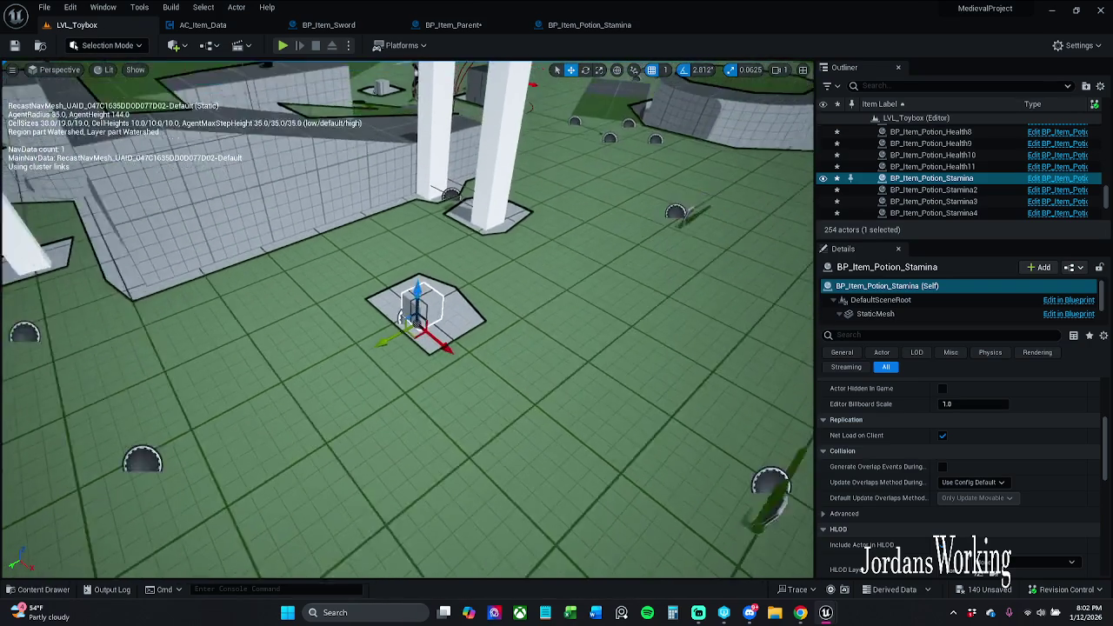
scroll(972, 514, down, 3)
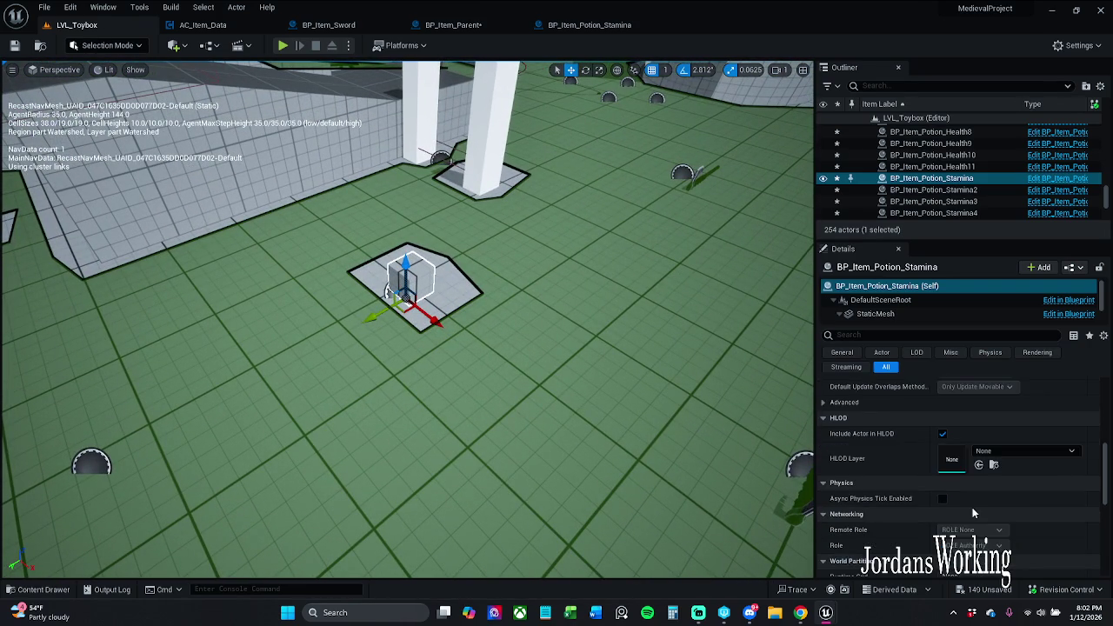
scroll(973, 514, up, 3)
scroll(972, 514, up, 3)
click(819, 539)
scroll(957, 502, down, 2)
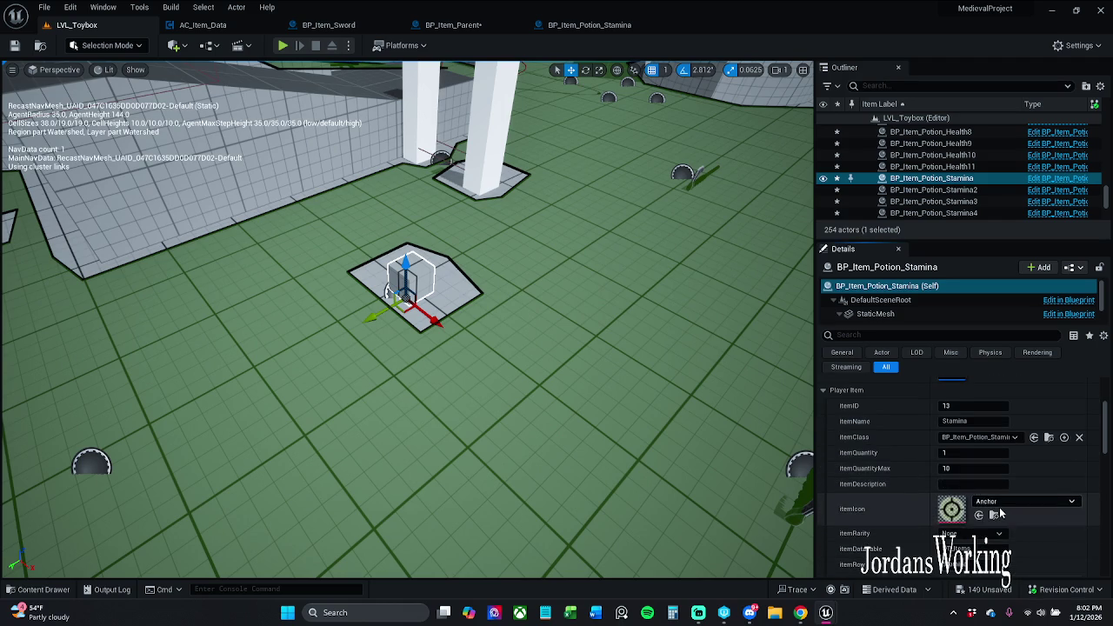
scroll(1000, 513, down, 3)
Try SM_Cylinder for itemMesh, reset it to SM_Cube, and save the level with Check Out
click(1016, 452)
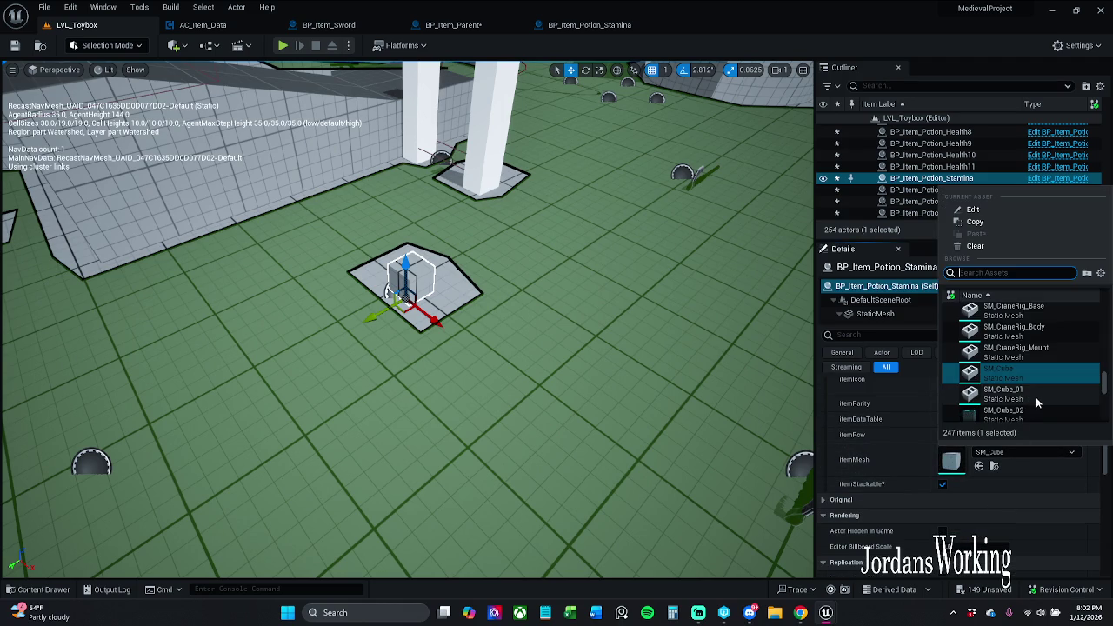
scroll(1036, 395, down, 2)
click(1036, 378)
mouse_move(522, 365)
mouse_down()
mouse_move(522, 304)
mouse_move(521, 348)
mouse_up()
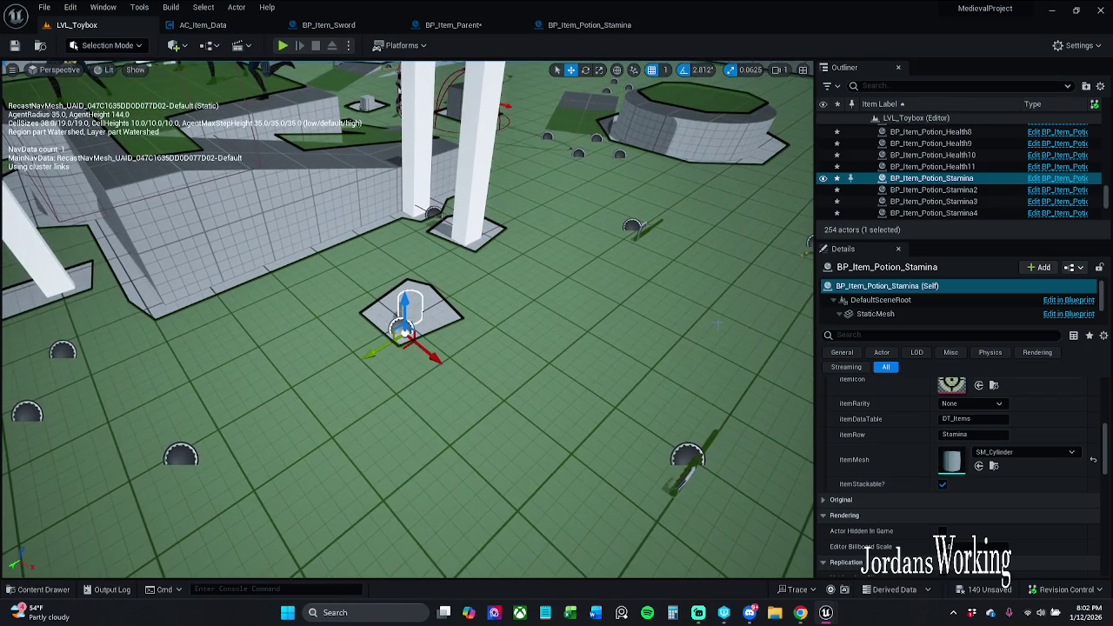
click(1092, 459)
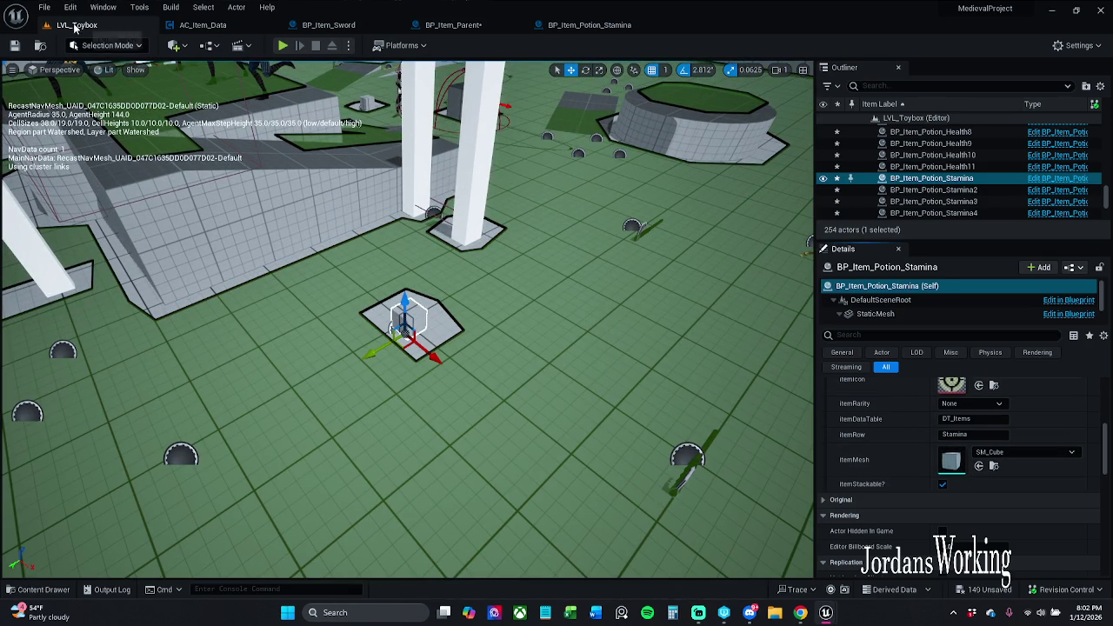
click(17, 46)
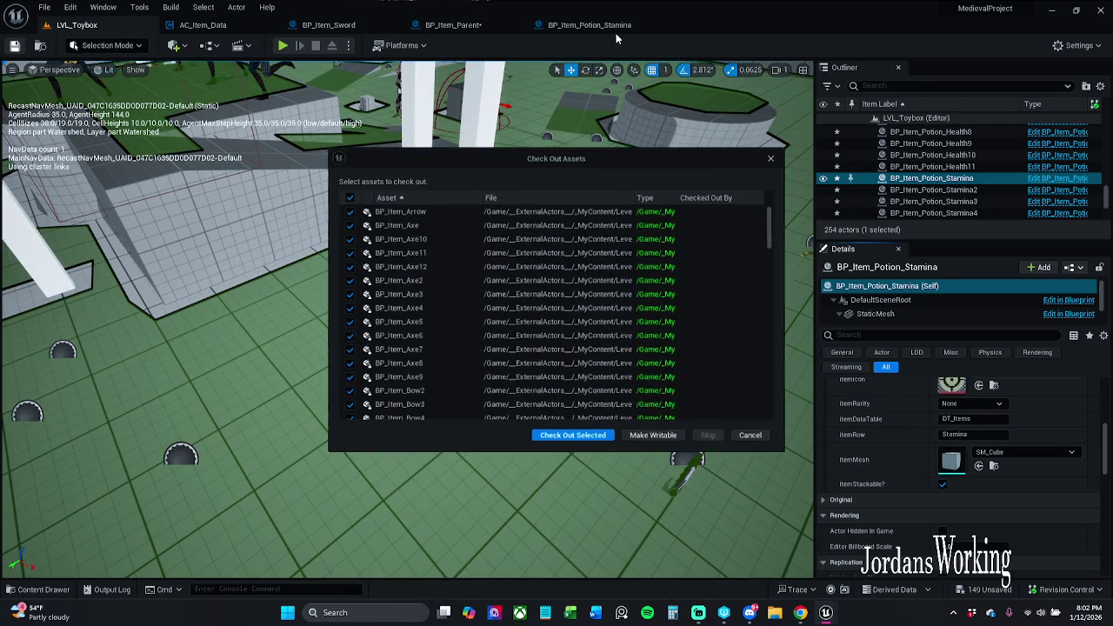
click(574, 437)
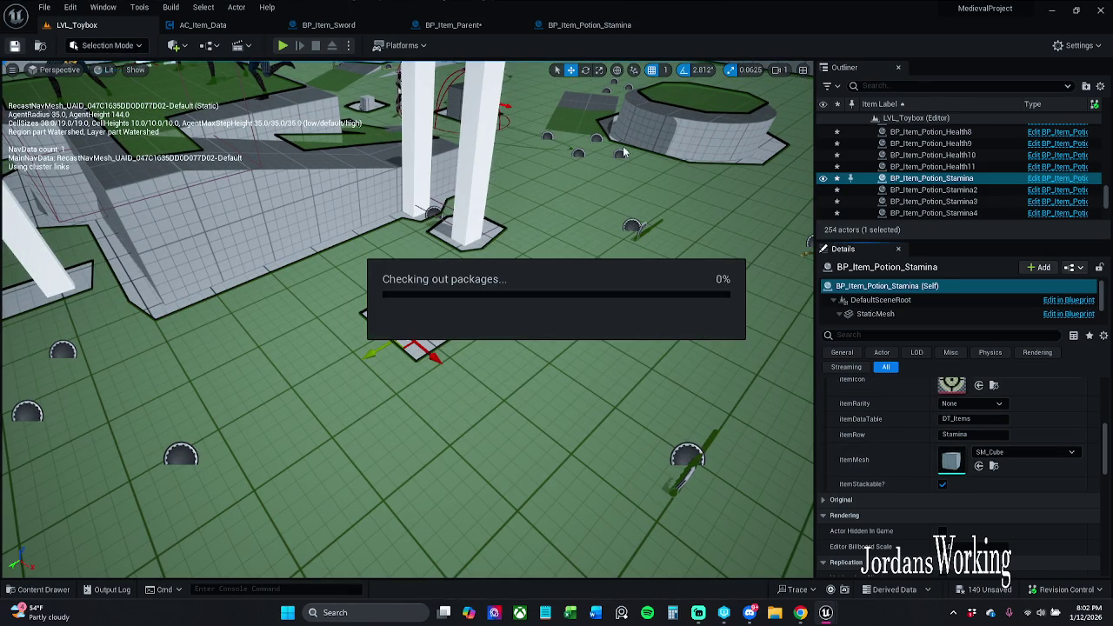
Browse the Content Drawer to Content > _MyContent > Actors > _Inventory and open BP_Item_Arrow
click(39, 589)
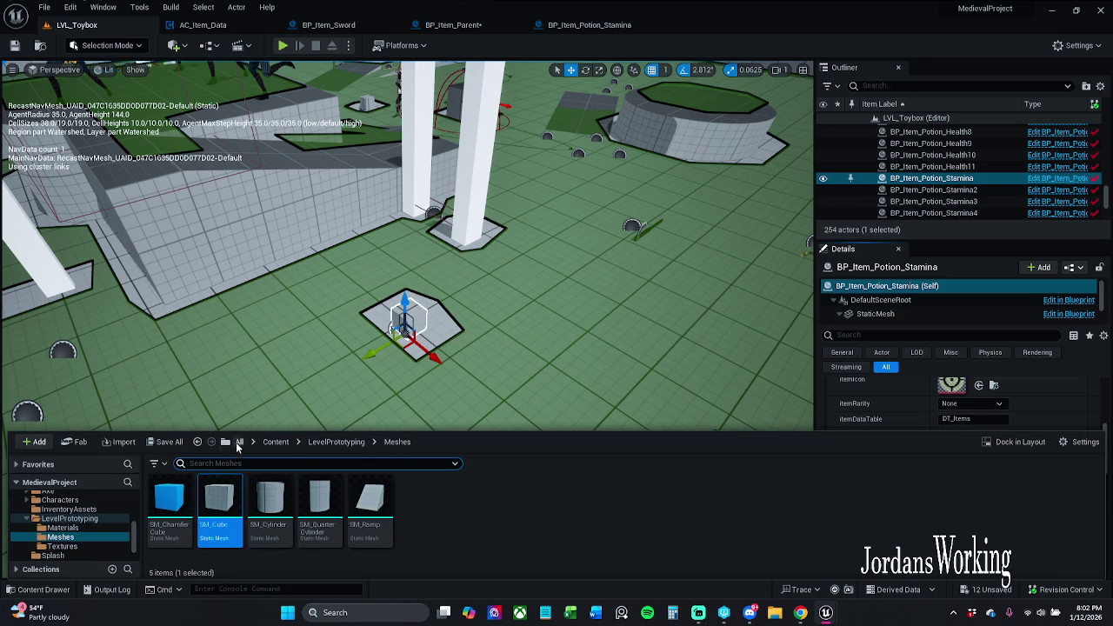
click(239, 441)
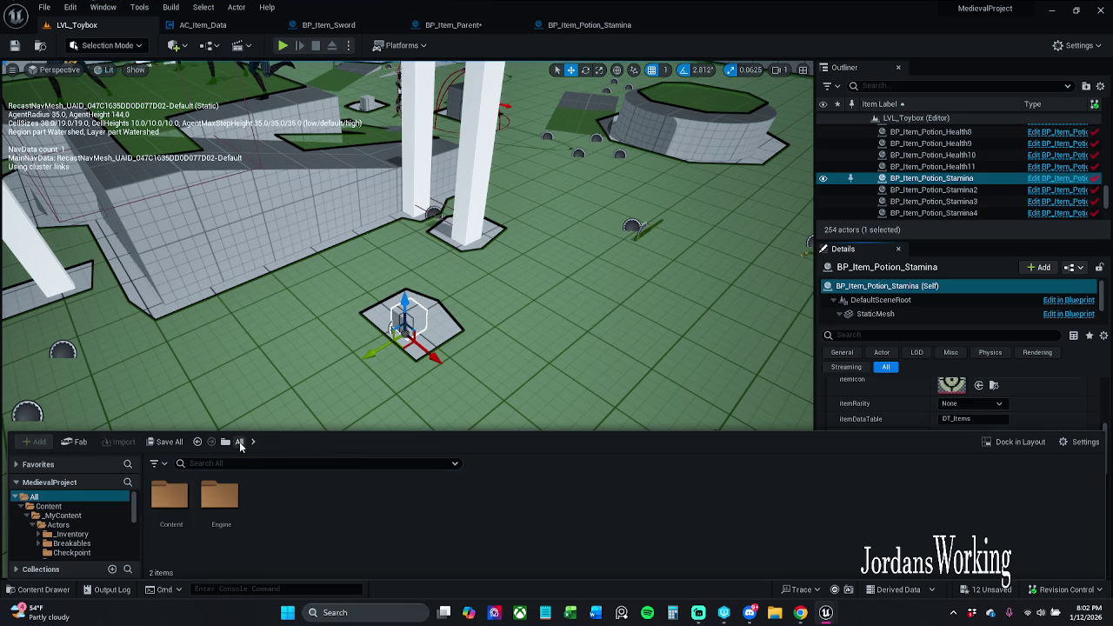
double_click(170, 505)
double_click(171, 504)
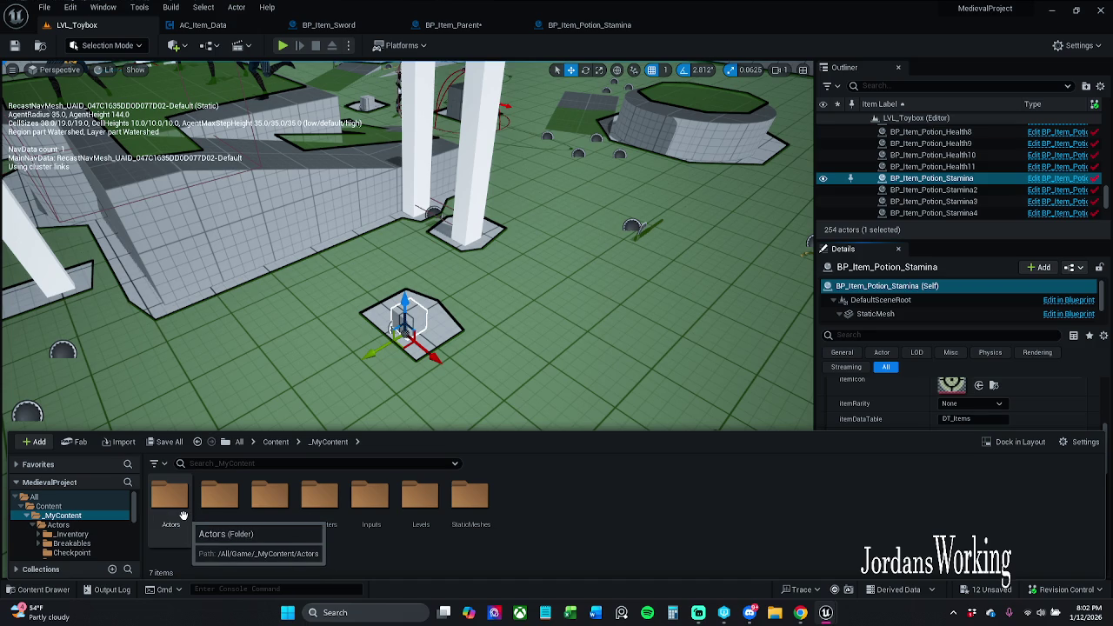
double_click(170, 504)
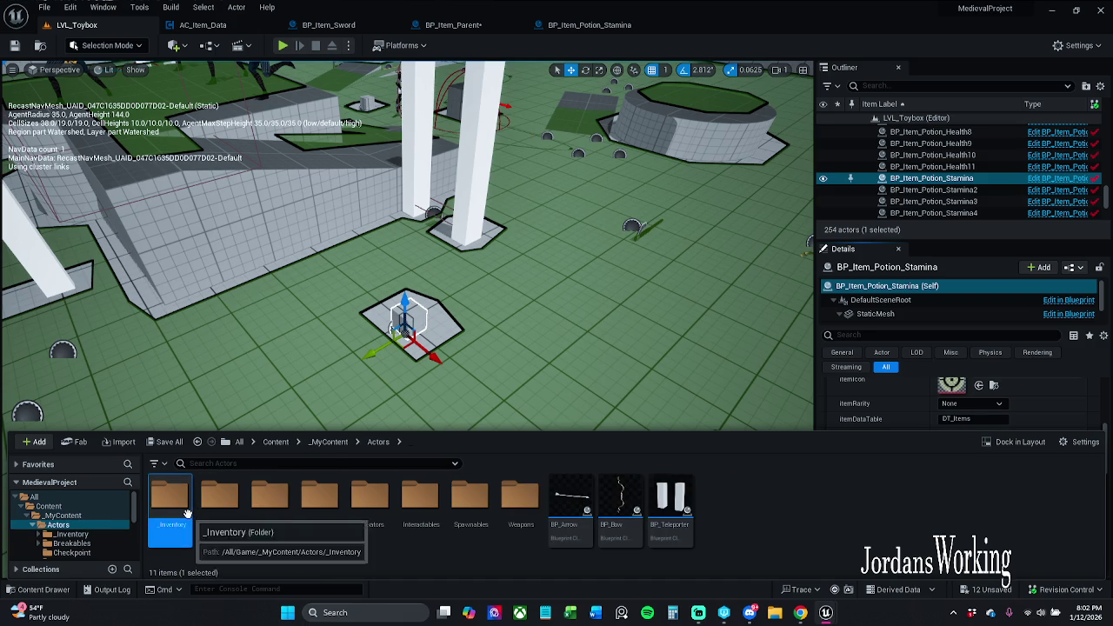
double_click(170, 504)
double_click(221, 512)
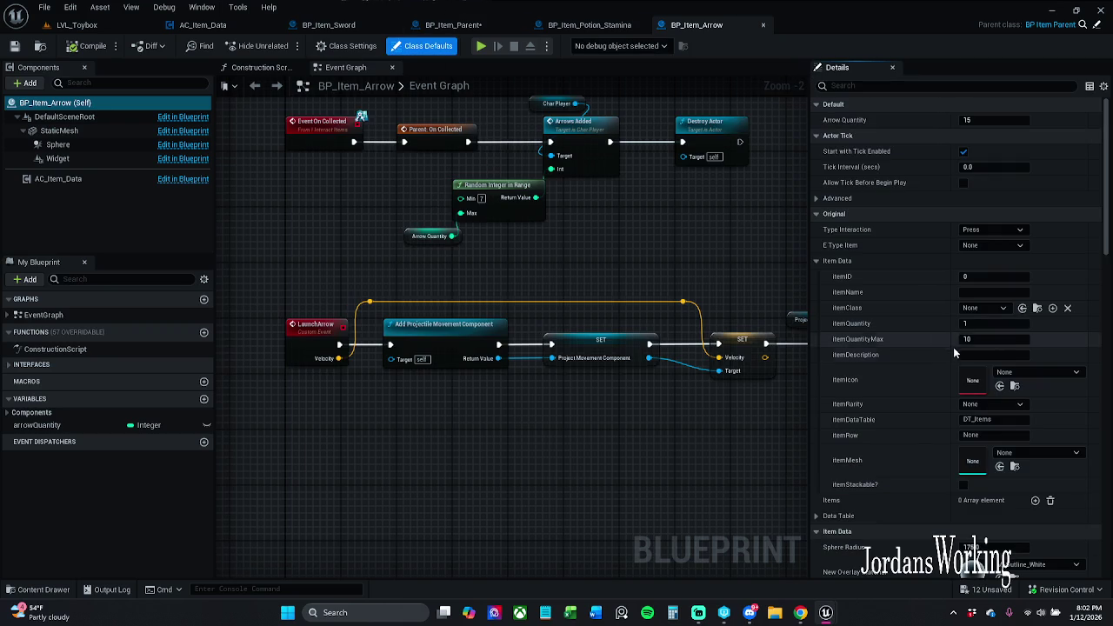
Set itemClass to BP_Item_Arrow, item ID 66, quantity 3 and maximum quantity 100
click(988, 308)
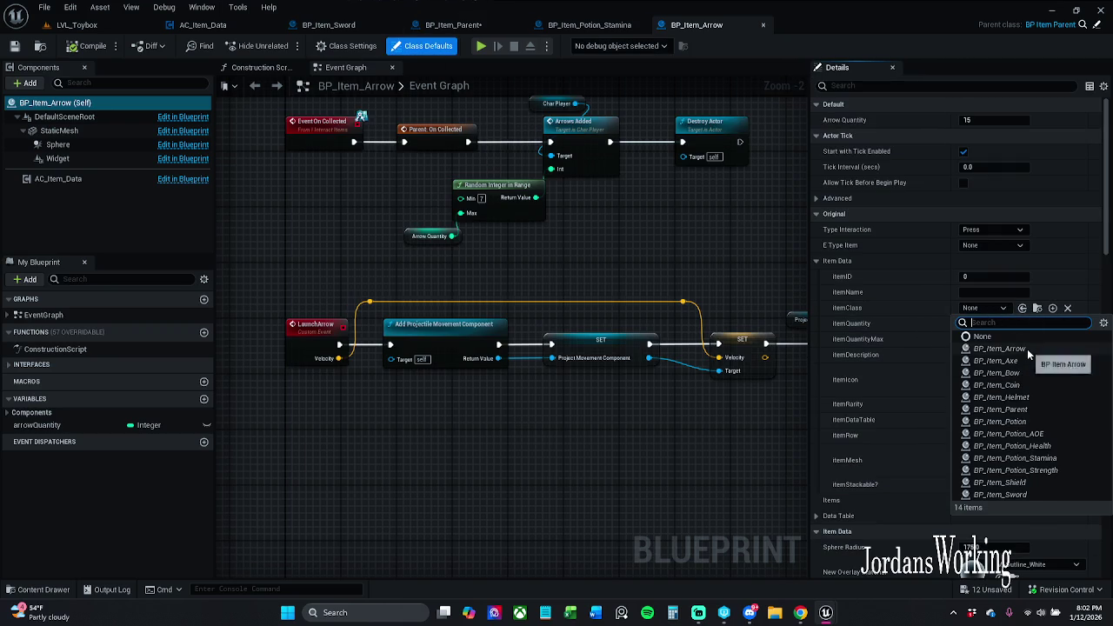
click(1027, 349)
click(1006, 276)
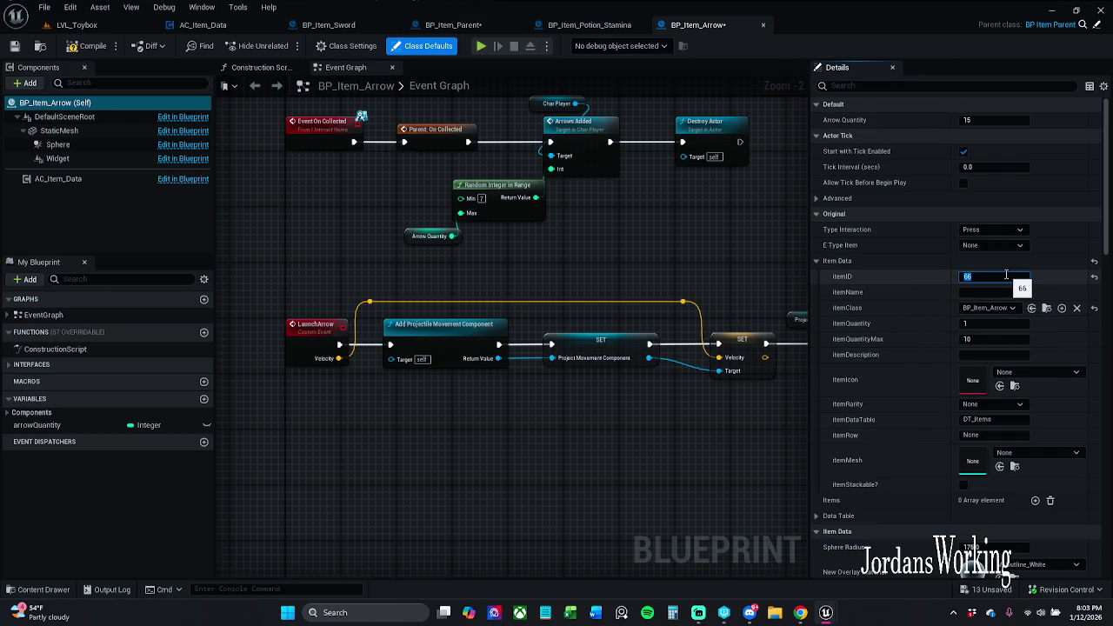
click(1001, 323)
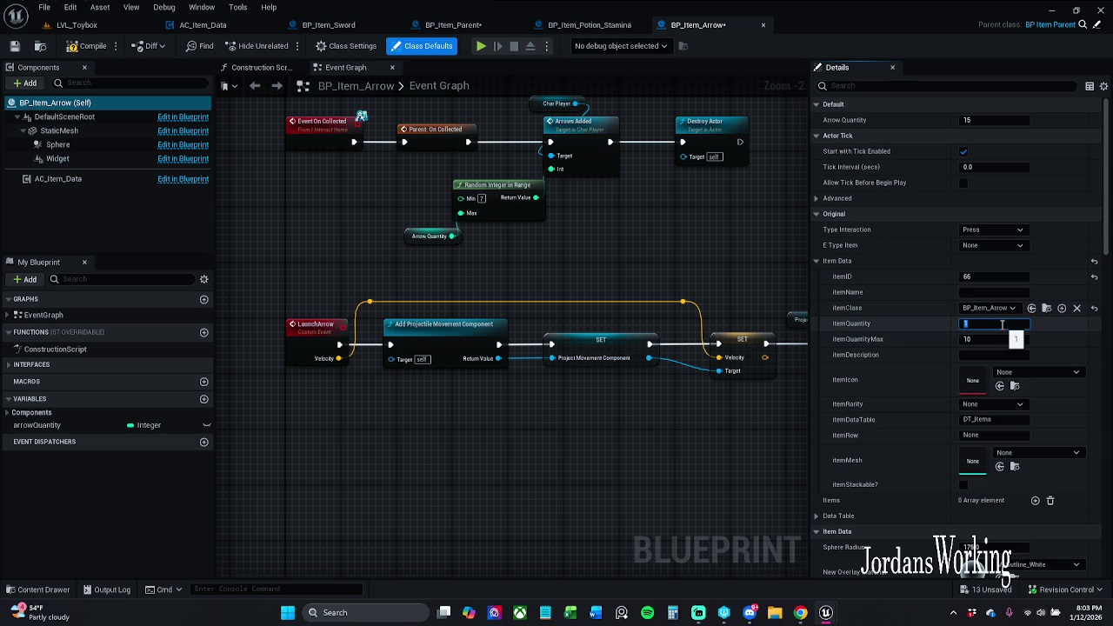
click(1019, 339)
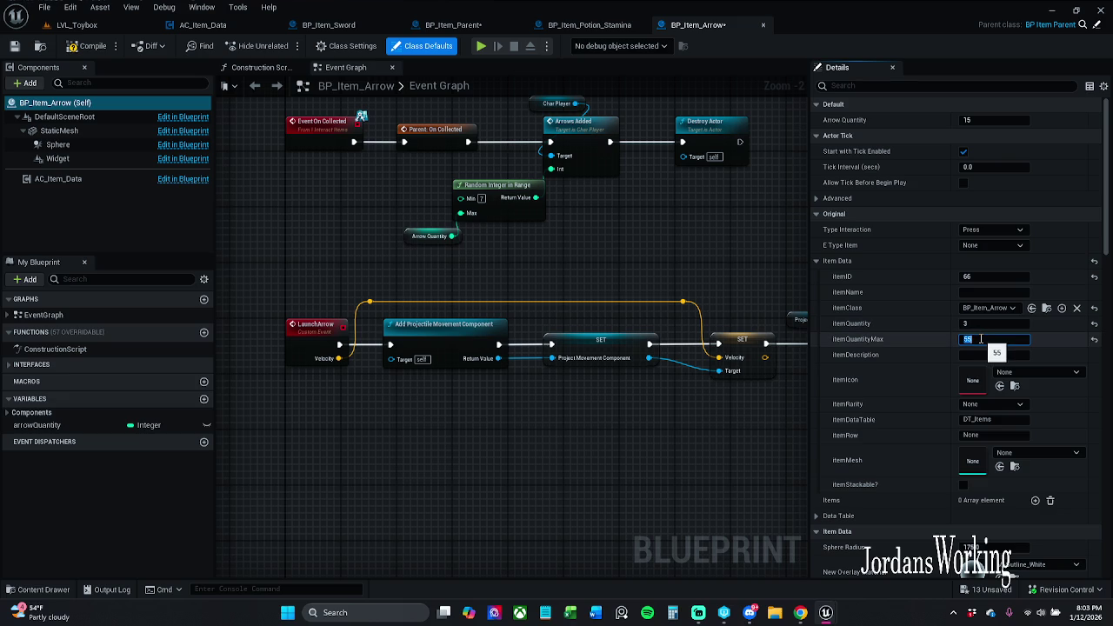
key(Return)
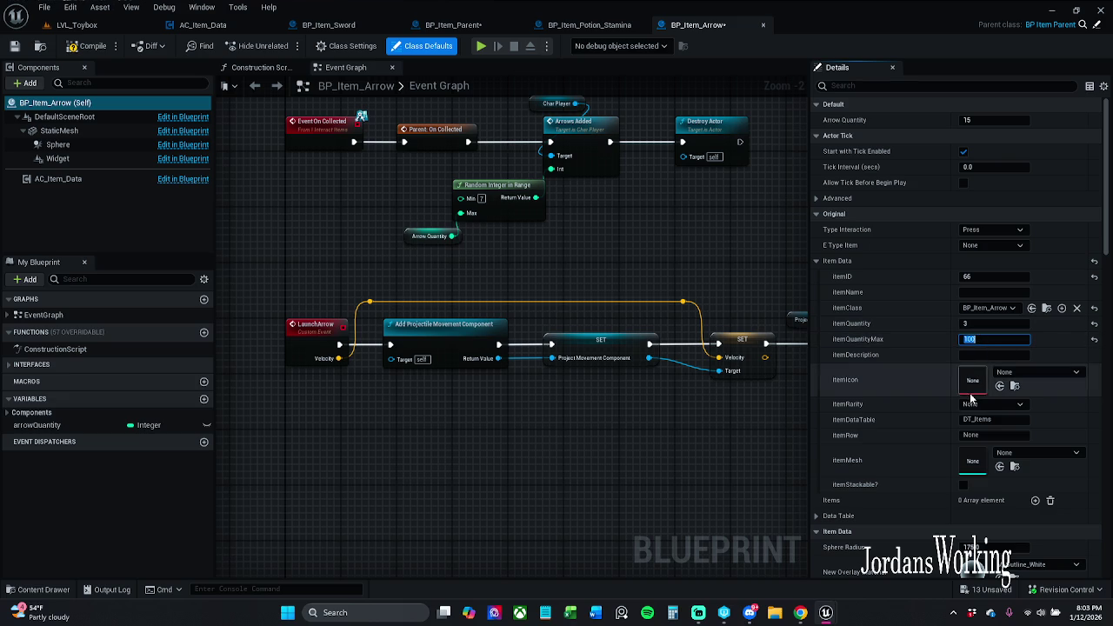
drag(747, 402, 738, 387)
Set the item row to Arrow, assign the SM_Arrow mesh, and mark the arrow stackable
click(972, 435)
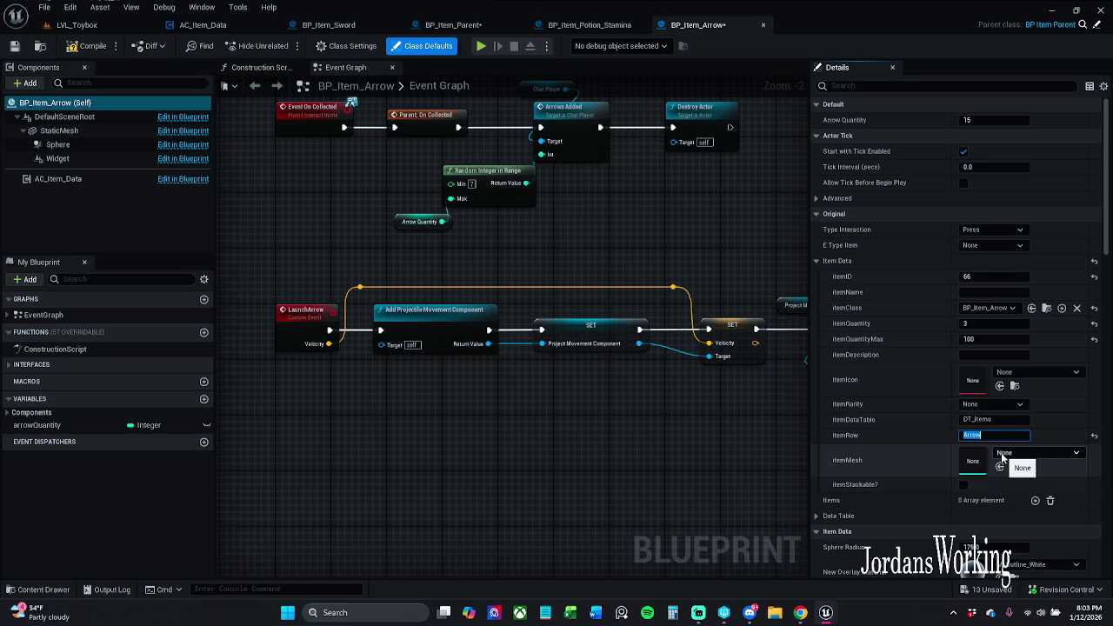
click(1002, 453)
click(70, 132)
click(1011, 322)
drag(641, 277, 600, 275)
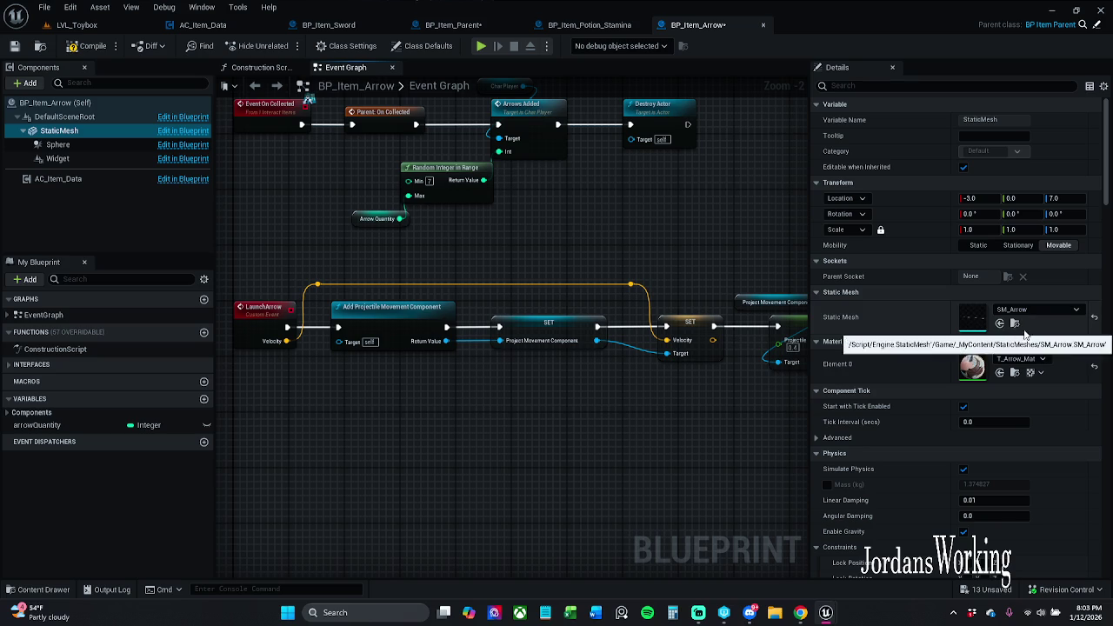
click(428, 45)
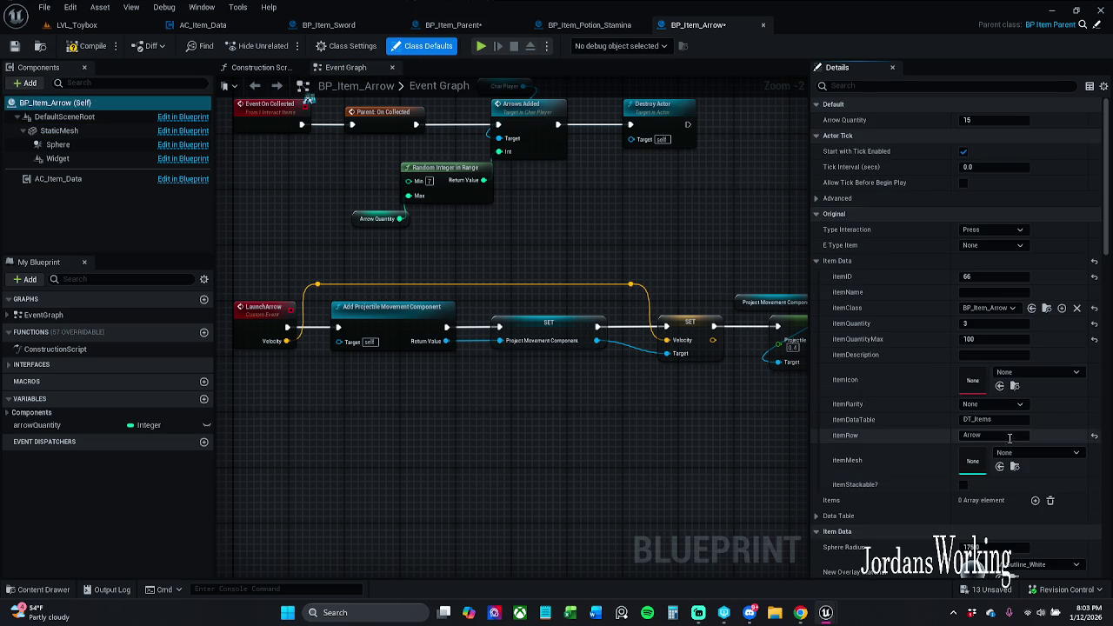
click(999, 467)
click(963, 484)
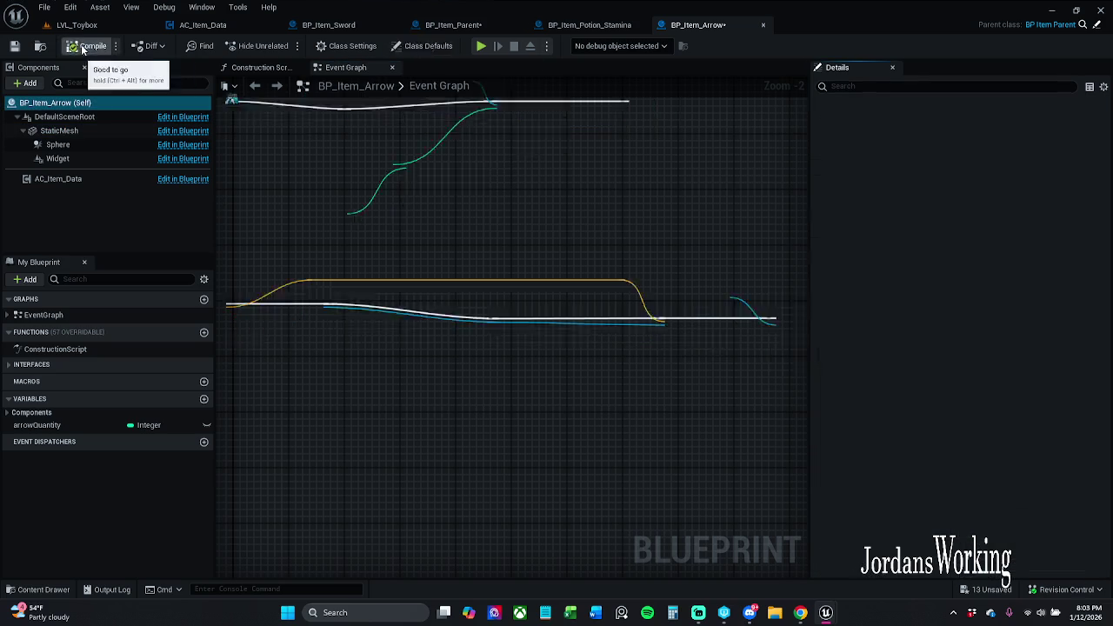
Open BP_Item_Axe from the Content Drawer's _Inventory folder
click(39, 589)
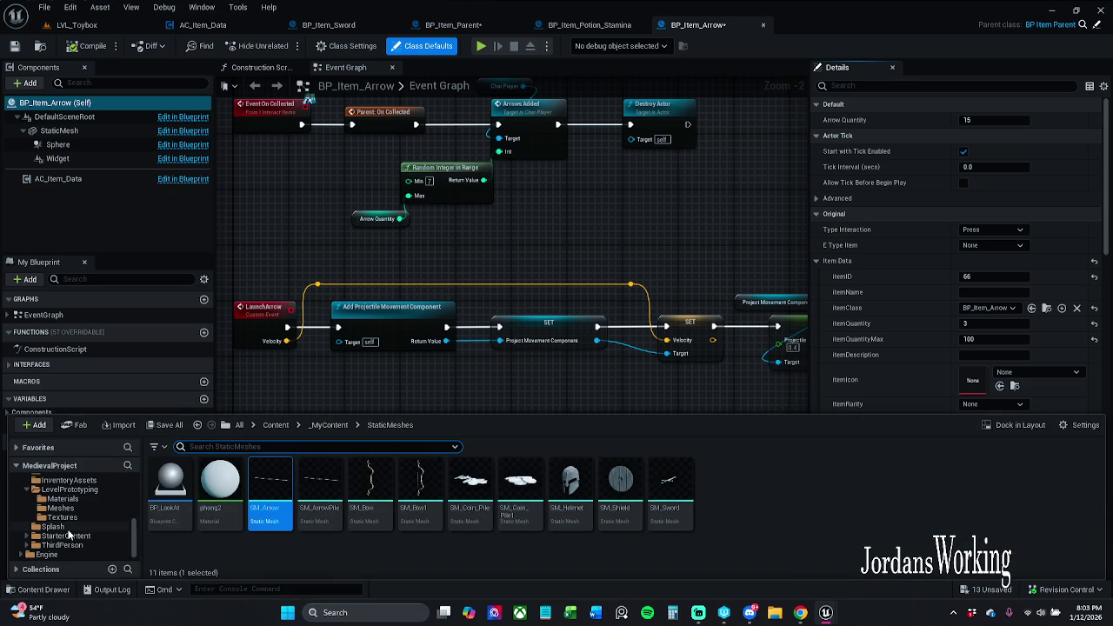
scroll(68, 533, up, 1)
scroll(67, 533, up, 5)
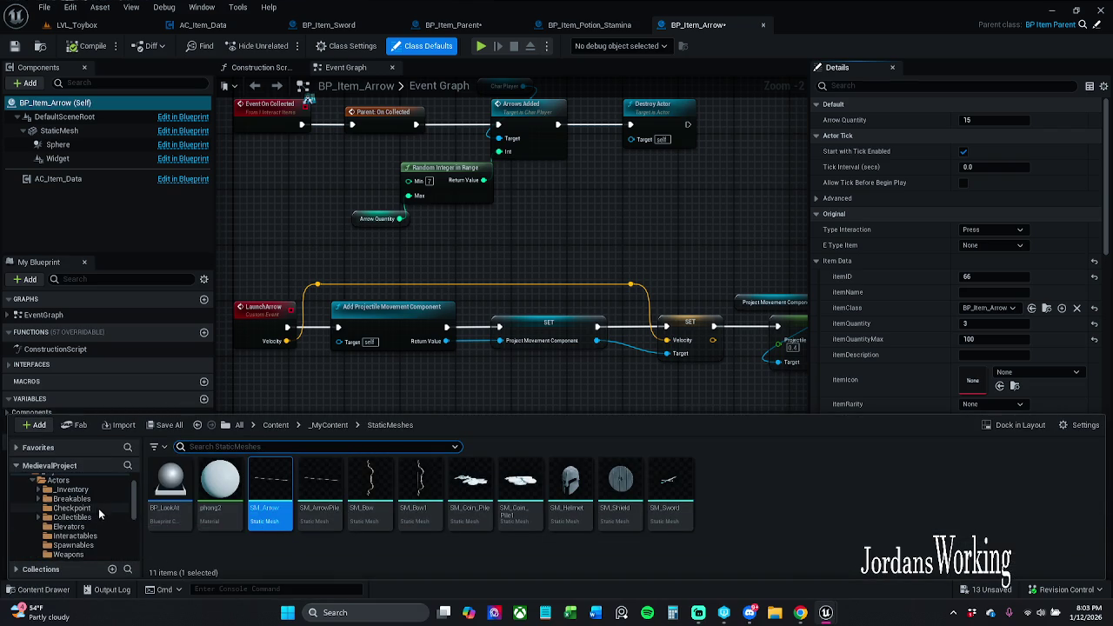
click(88, 492)
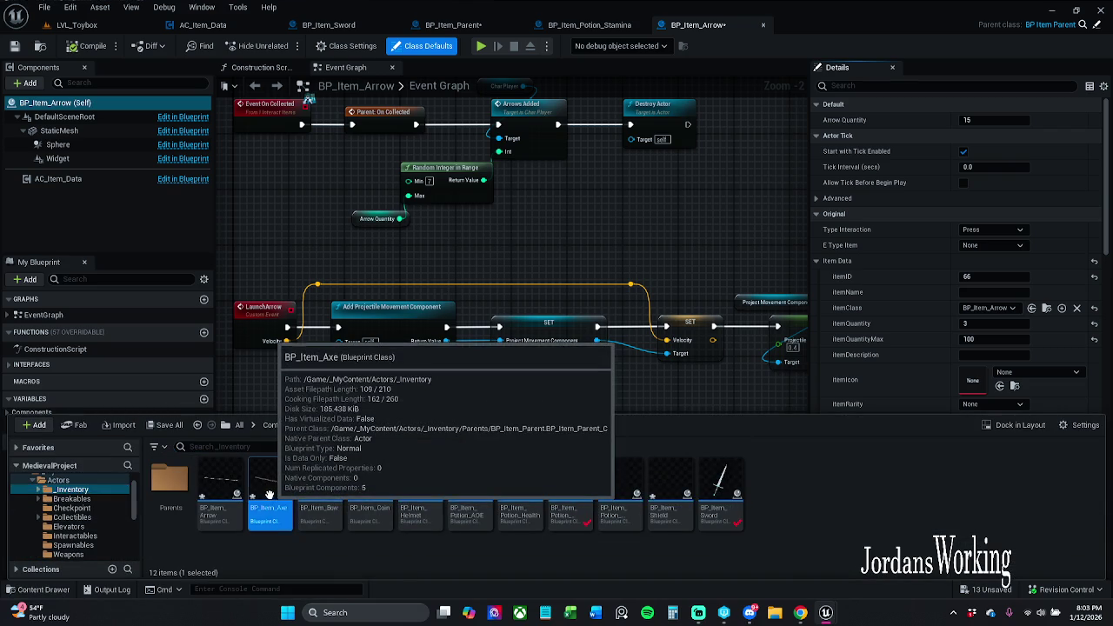
double_click(270, 494)
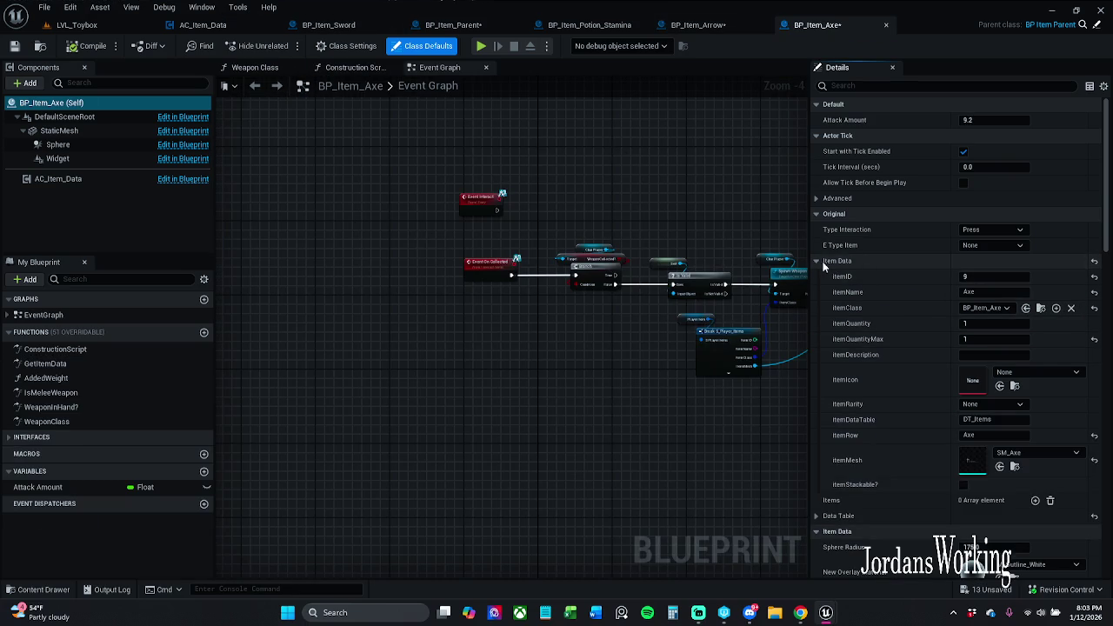
Expand Player Item and set the Axe's itemID to 9 and itemRow to Axe
click(820, 260)
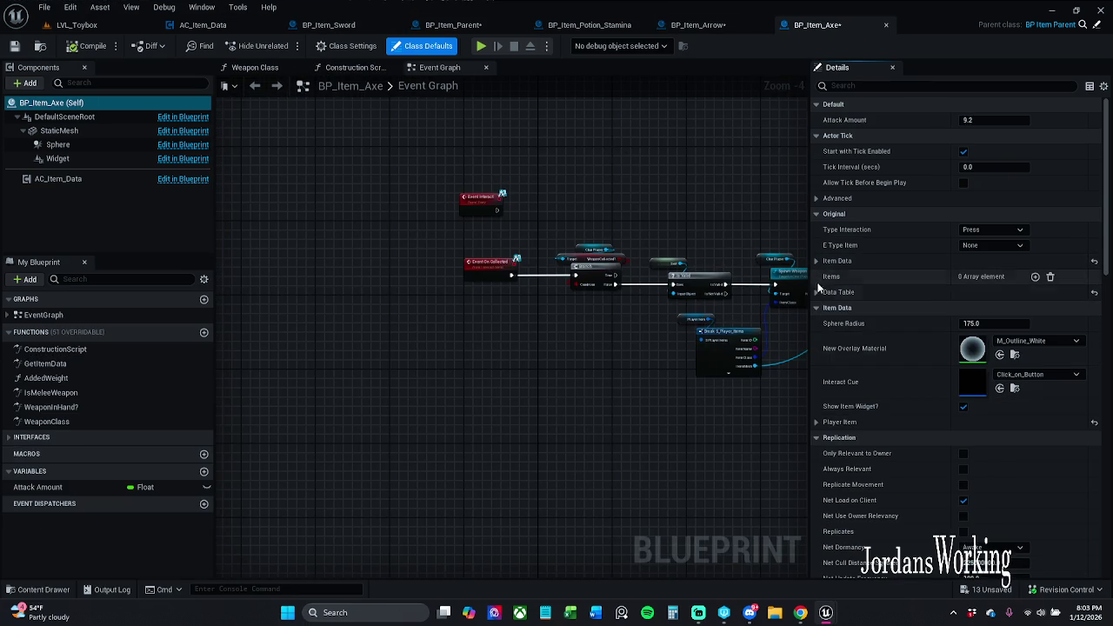
click(818, 260)
scroll(851, 311, down, 1)
scroll(851, 313, down, 5)
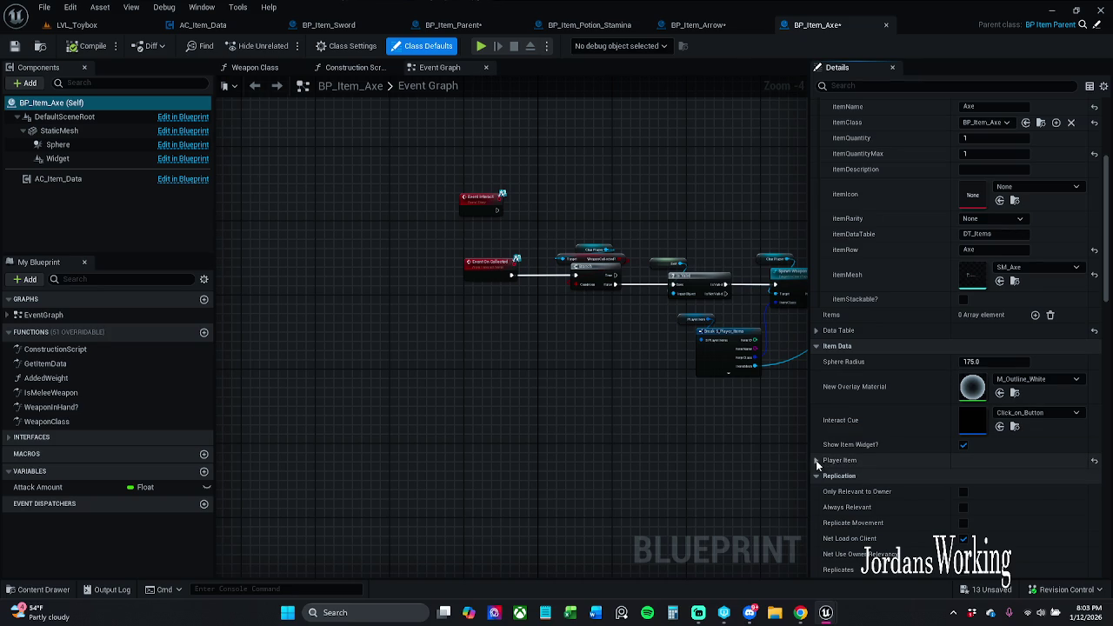
click(817, 460)
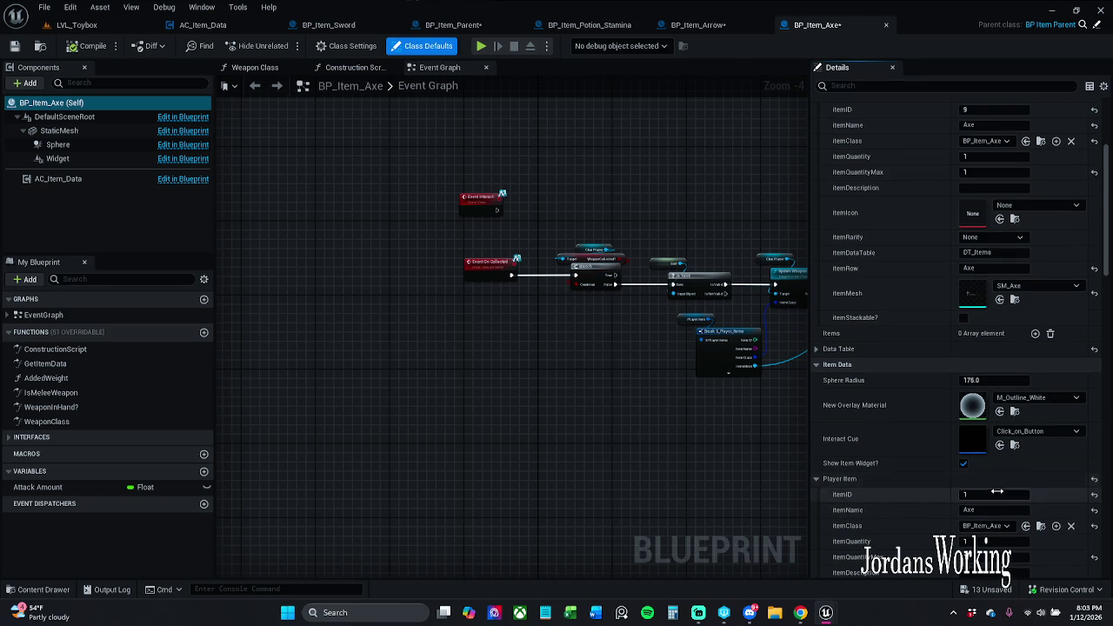
click(998, 495)
text(9)
key(Return)
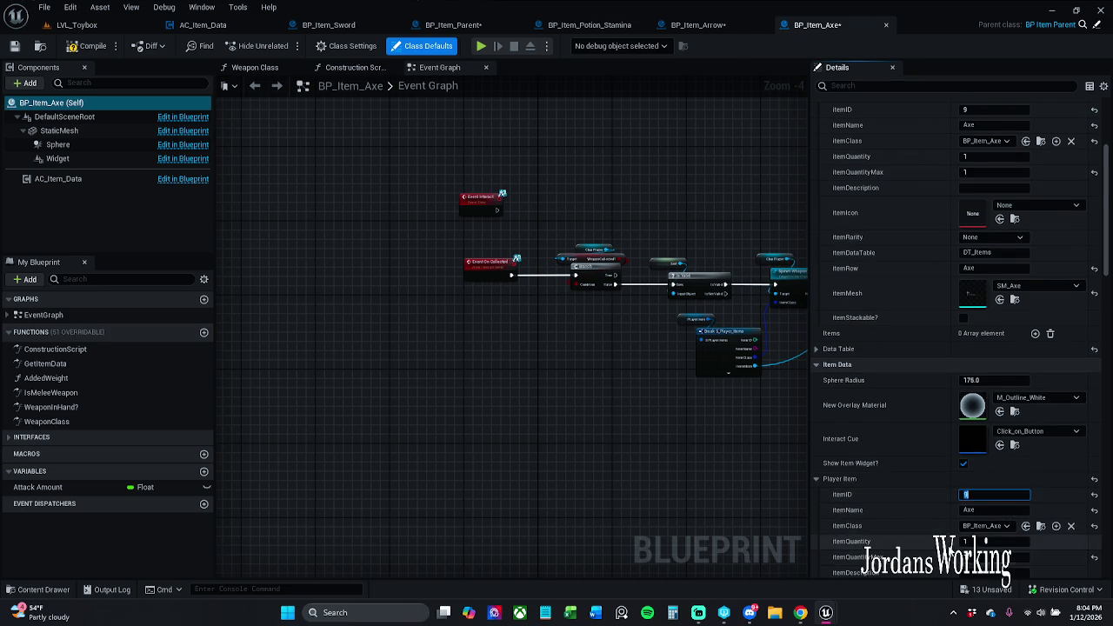
scroll(927, 348, down, 9)
click(967, 353)
key(Return)
scroll(921, 365, down, 3)
scroll(906, 349, up, 3)
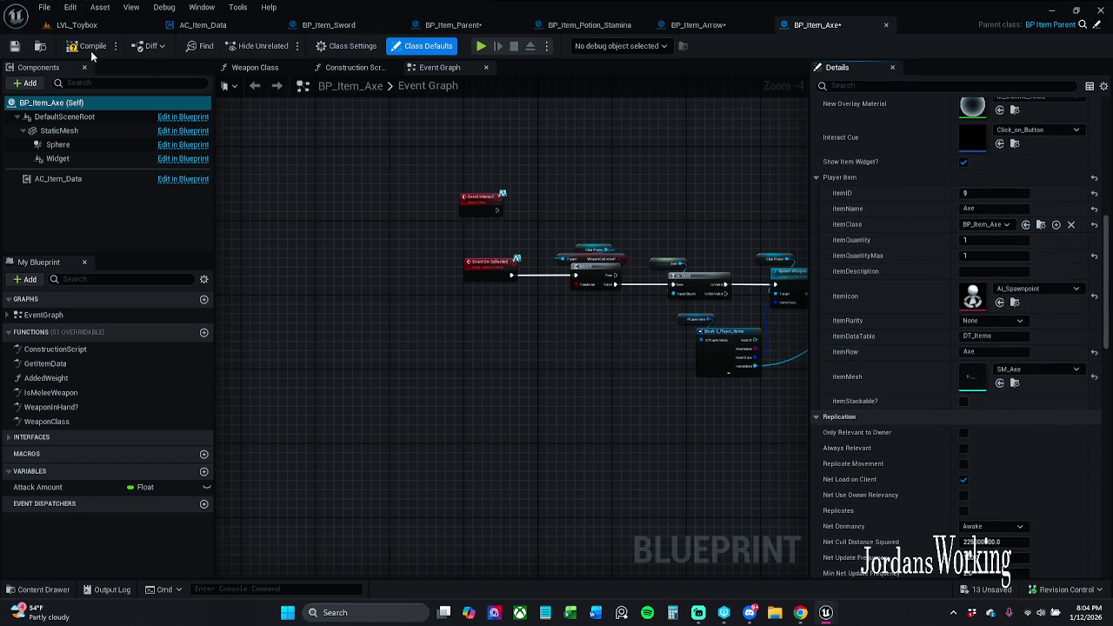
Save BP_Item_Axe with Check Out and close its tab
click(14, 46)
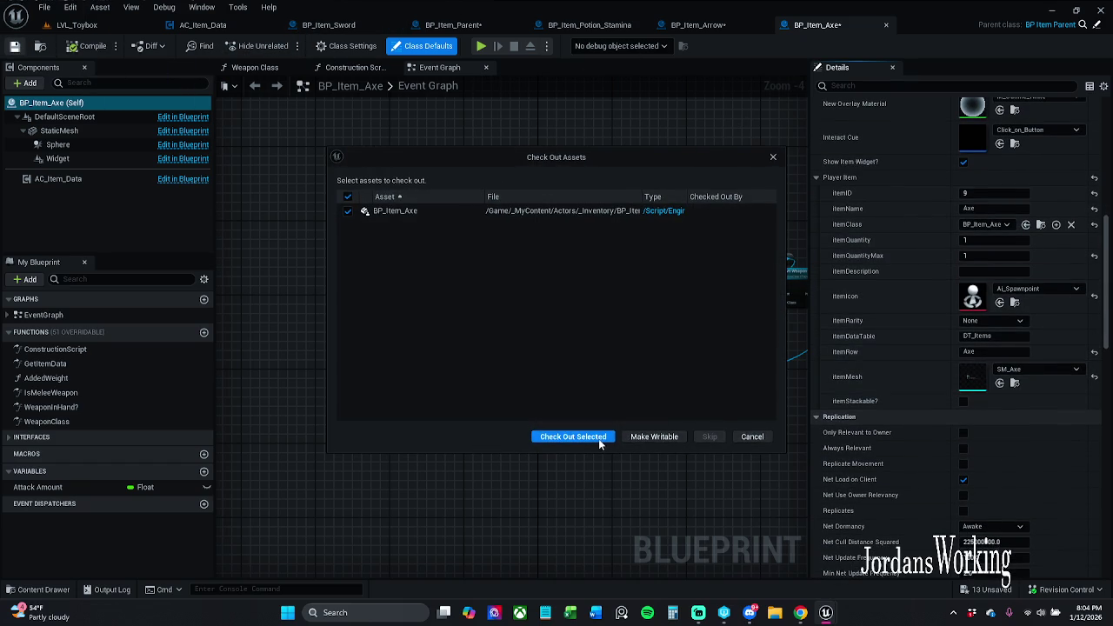
click(600, 441)
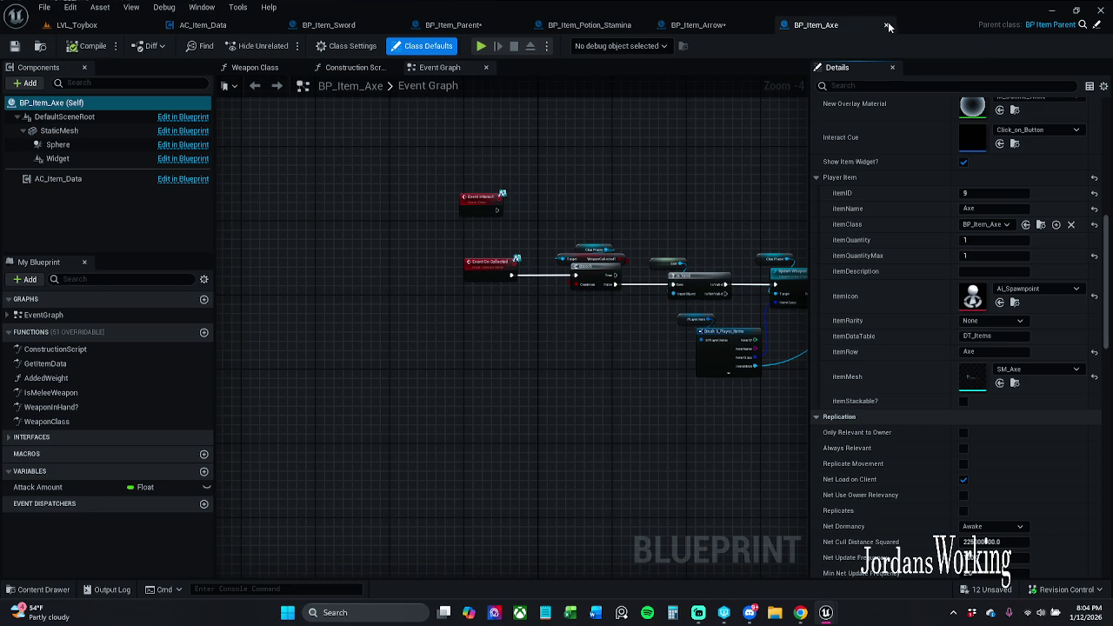
click(888, 26)
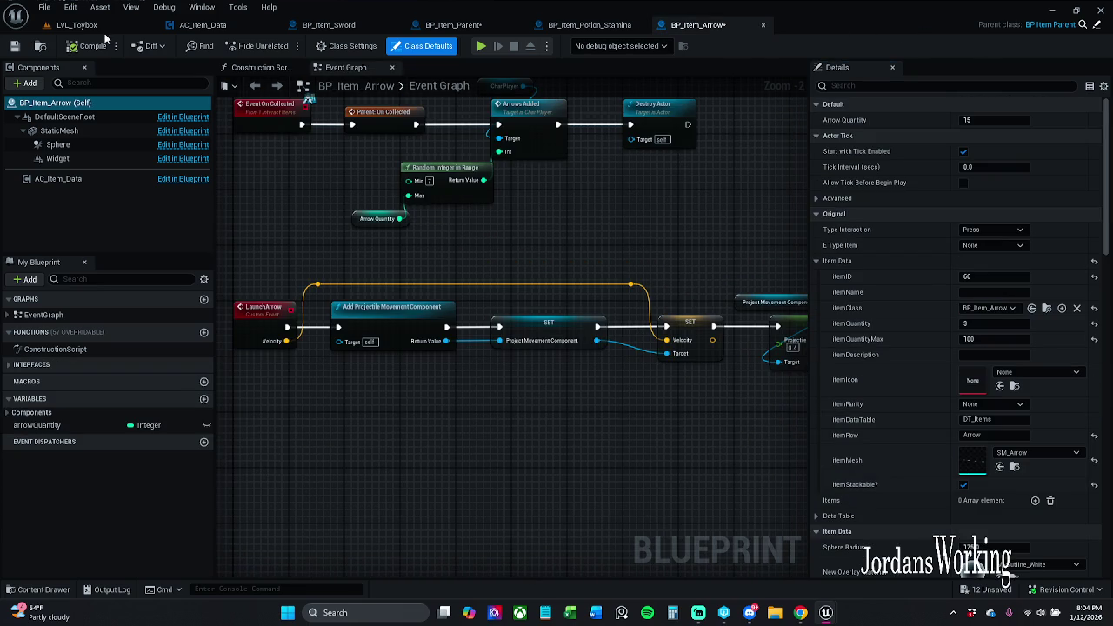
Save BP_Item_Arrow, checking out the asset
click(15, 46)
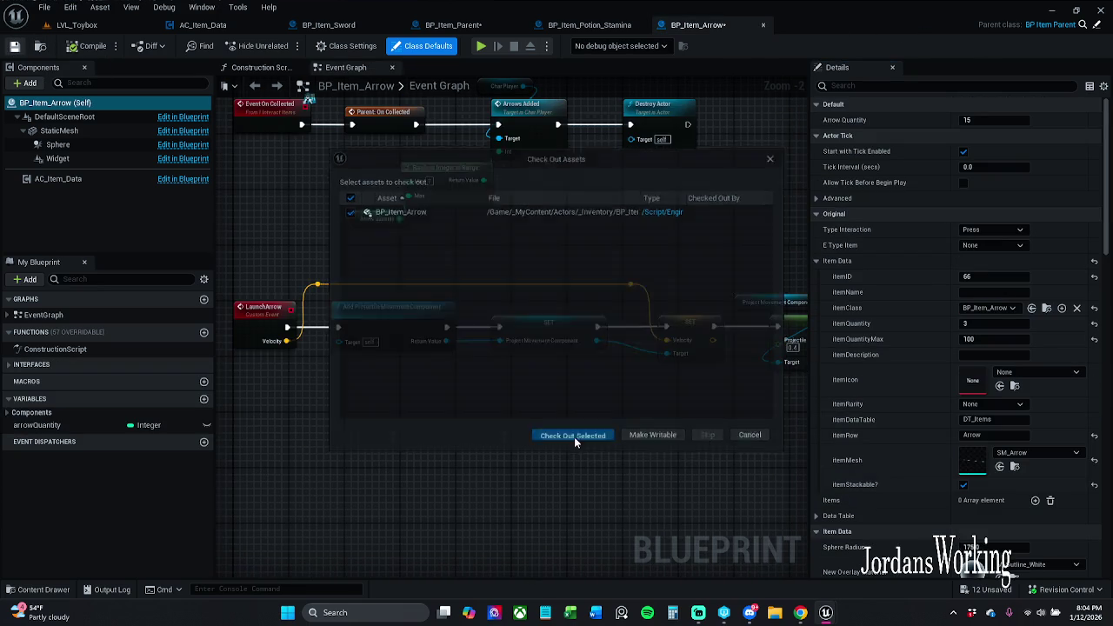
click(548, 429)
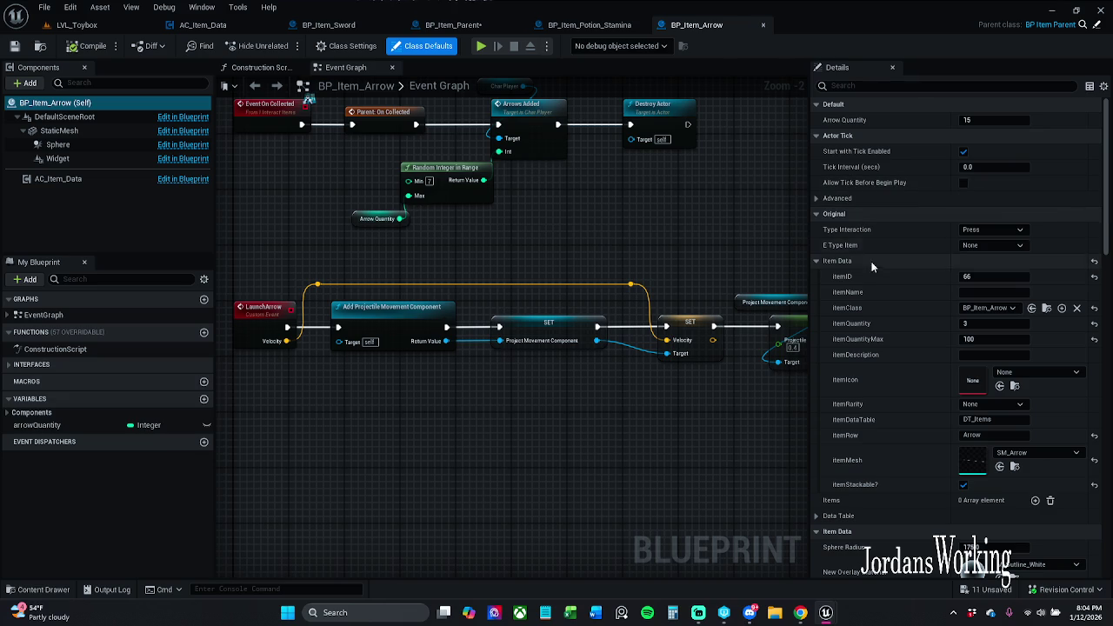
scroll(886, 281, down, 5)
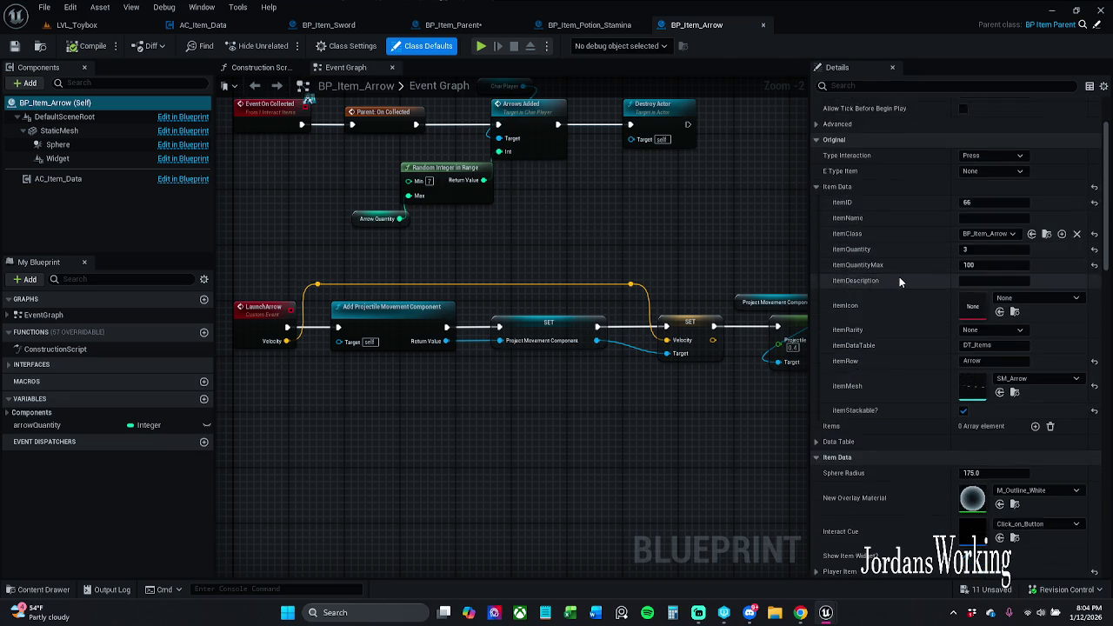
scroll(838, 376, down, 2)
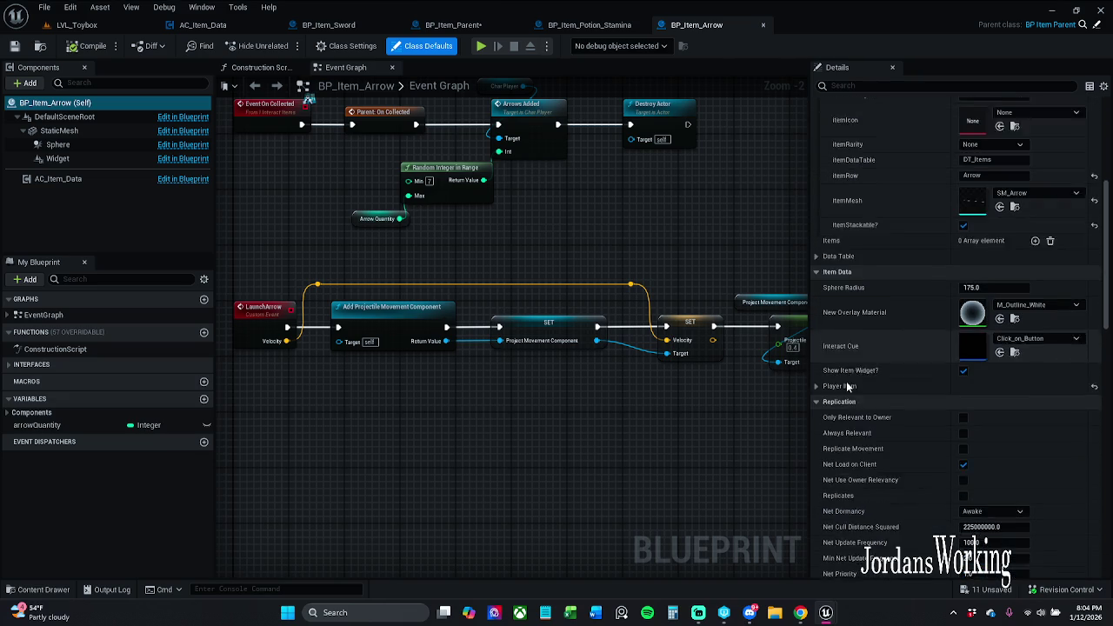
Expand Player Item and set itemID 66 and itemRow Arrow
click(826, 330)
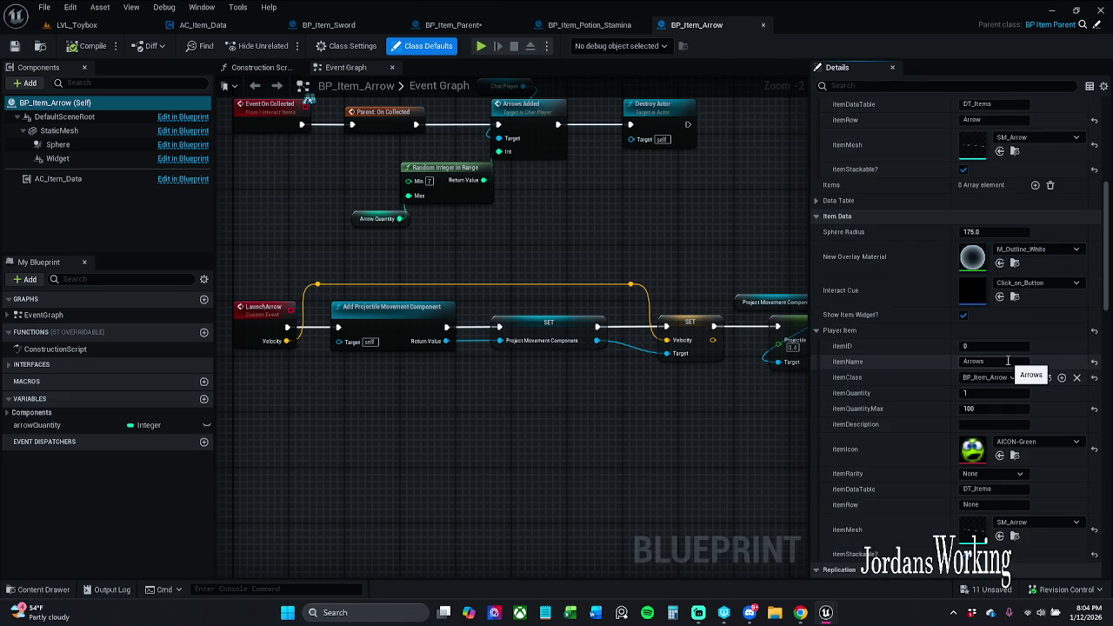
scroll(1013, 365, up, 5)
scroll(1007, 365, down, 3)
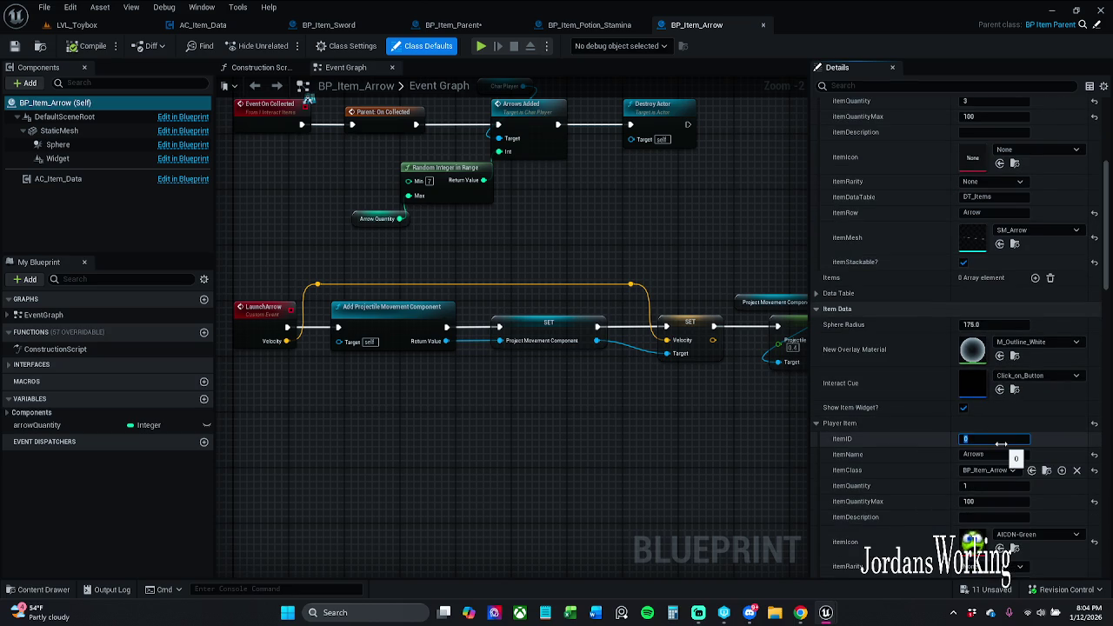
text(66)
key(Return)
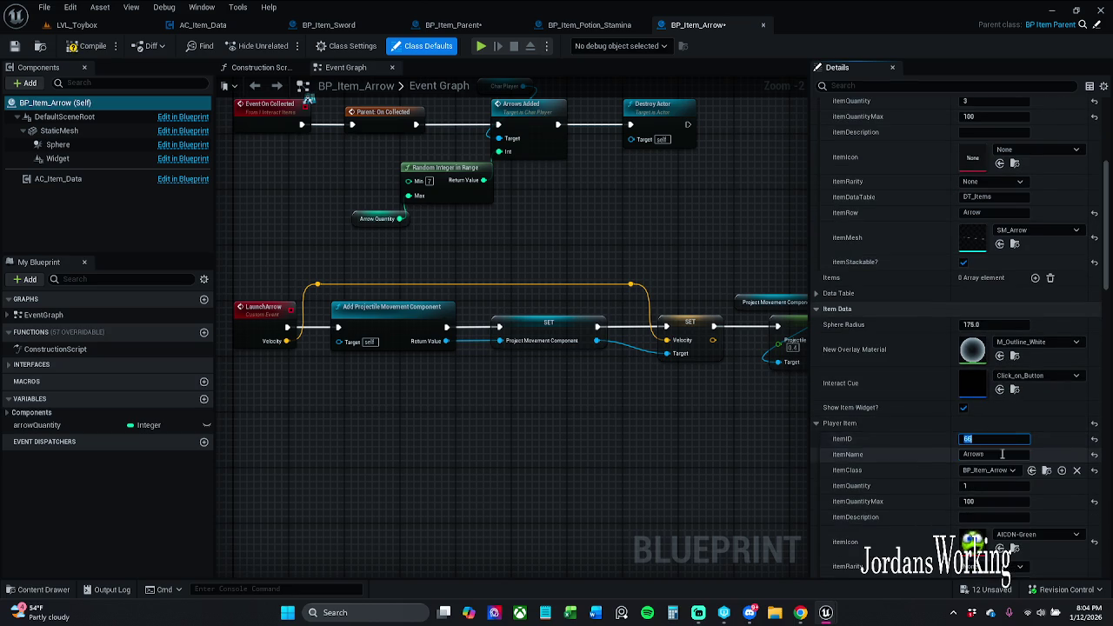
scroll(880, 478, down, 4)
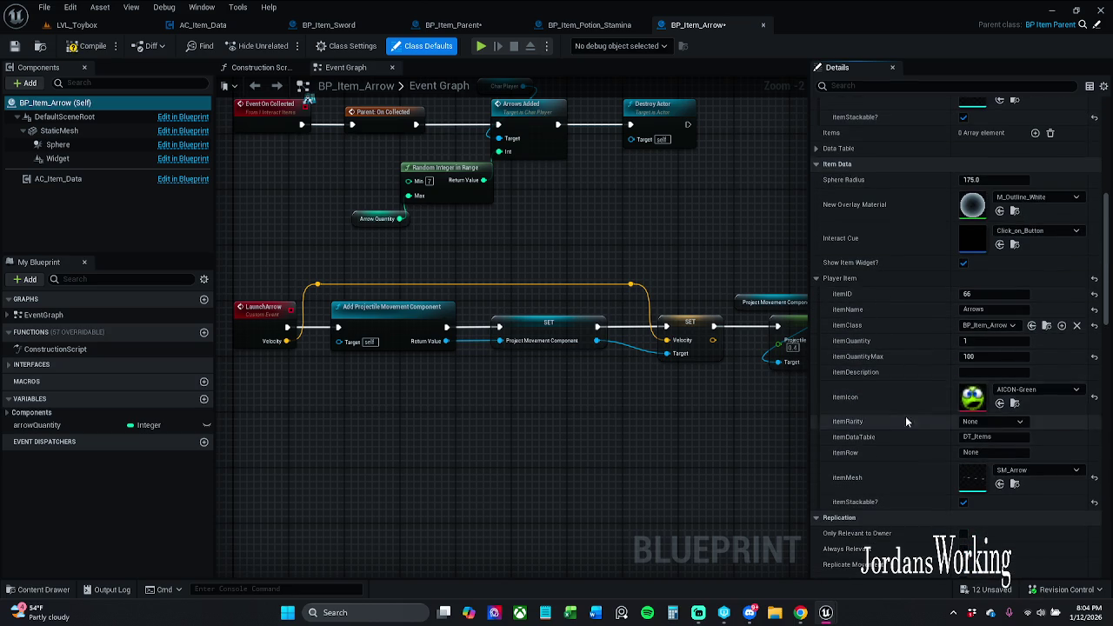
click(973, 453)
text(Arrow)
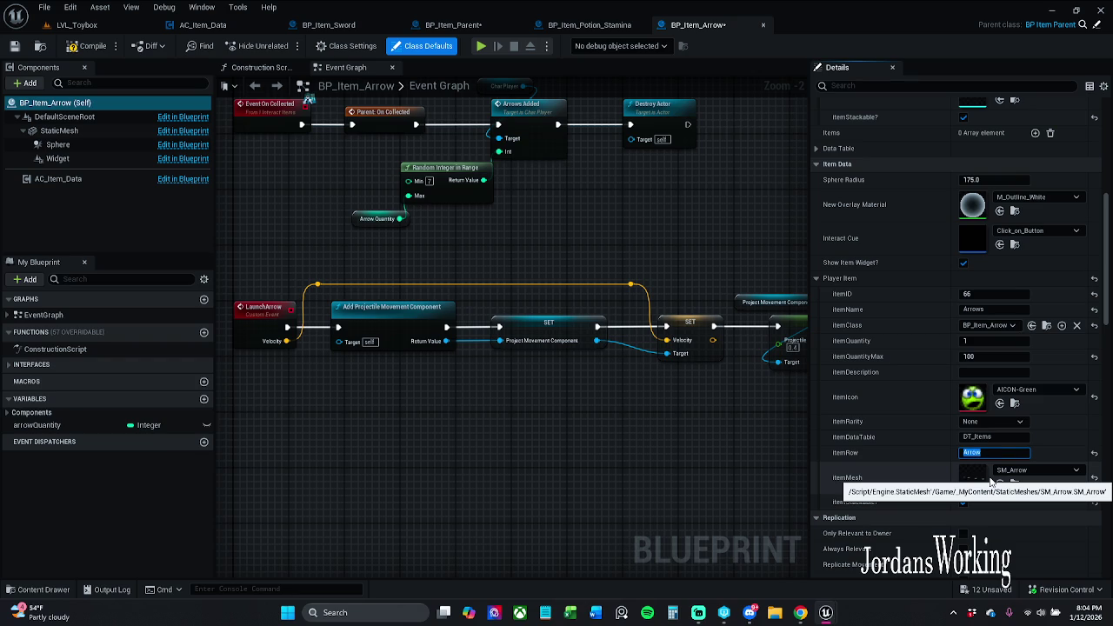
key(Return)
scroll(991, 482, down, 3)
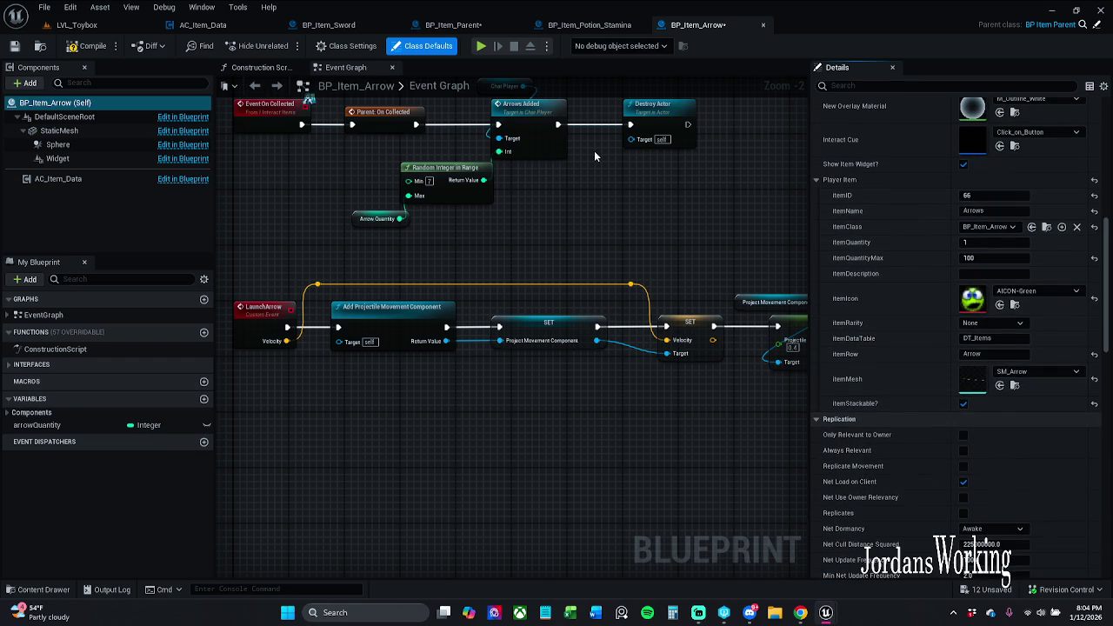
Compile and save the Arrow blueprint, then close it and the Potion Stamina blueprint
click(87, 47)
click(14, 46)
click(762, 25)
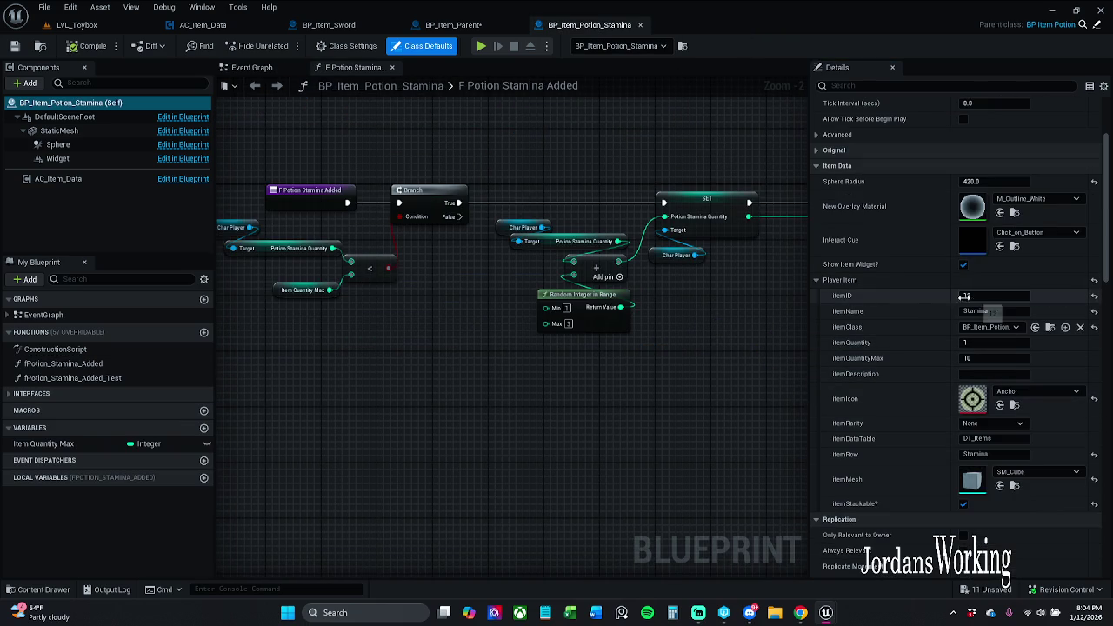
click(639, 25)
Delete the lower Get Data Table Row, Break and Print String nodes from the Construction Script
click(475, 316)
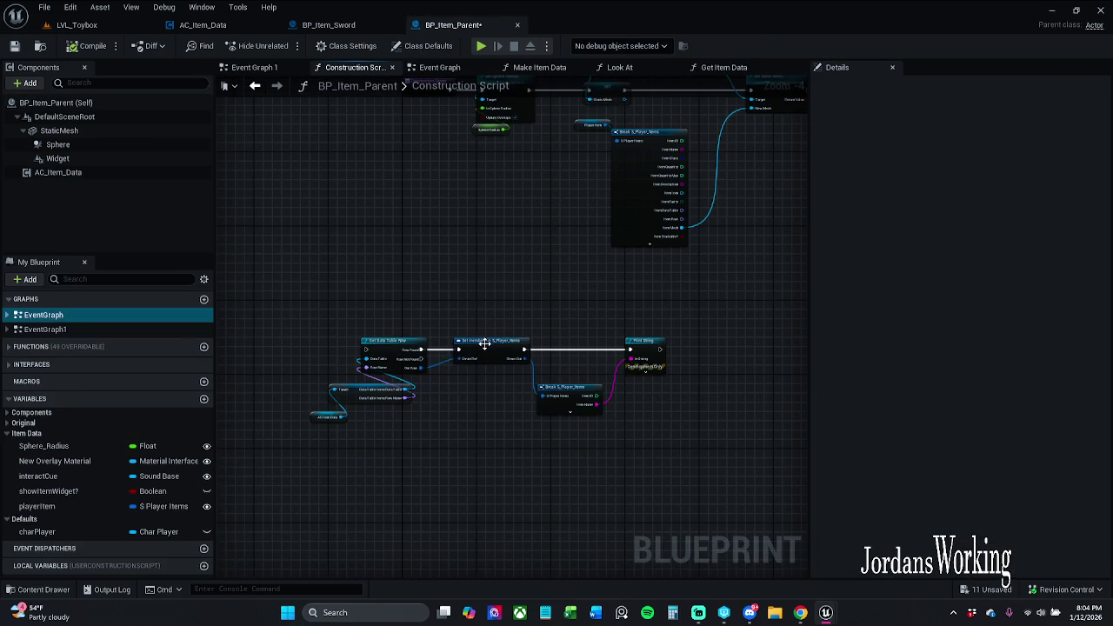
drag(432, 234, 423, 248)
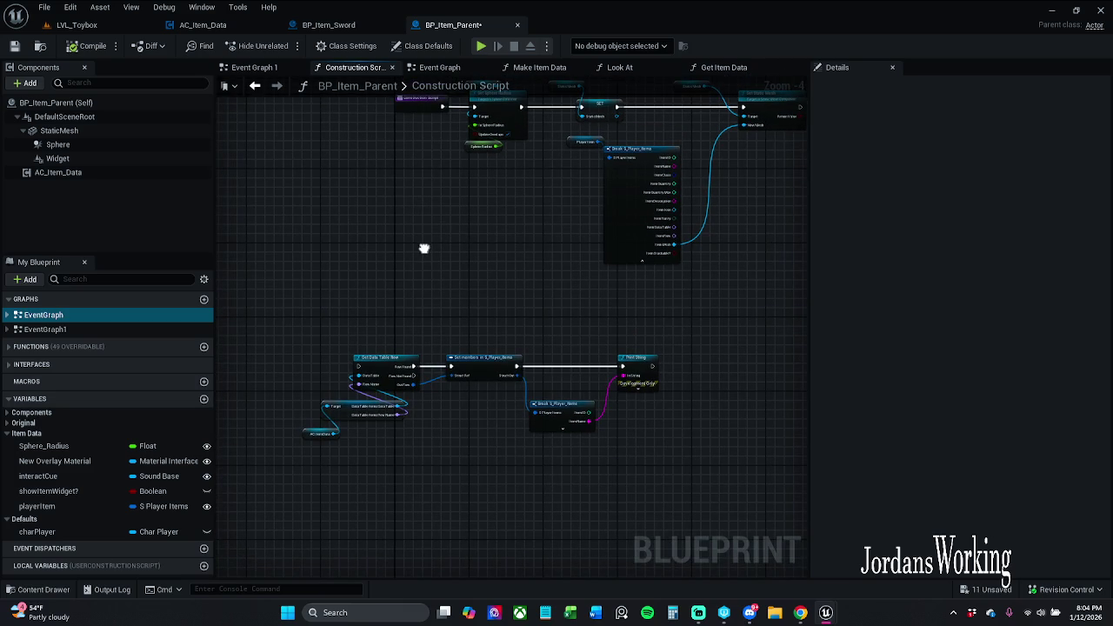
mouse_move(243, 316)
mouse_down()
mouse_move(543, 486)
mouse_move(640, 502)
mouse_up()
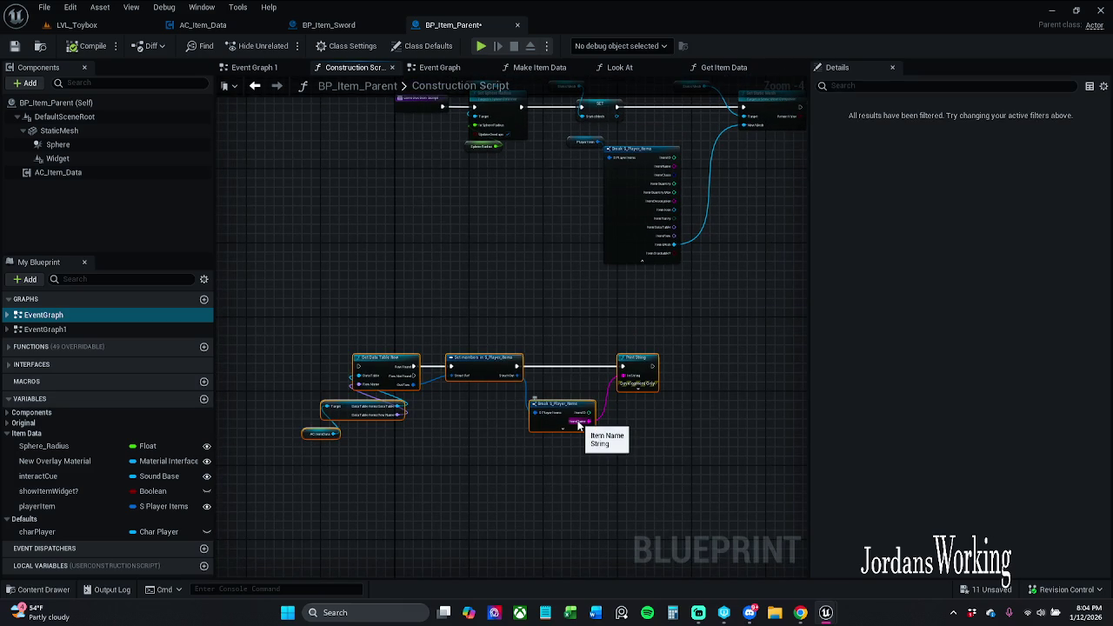
key(Delete)
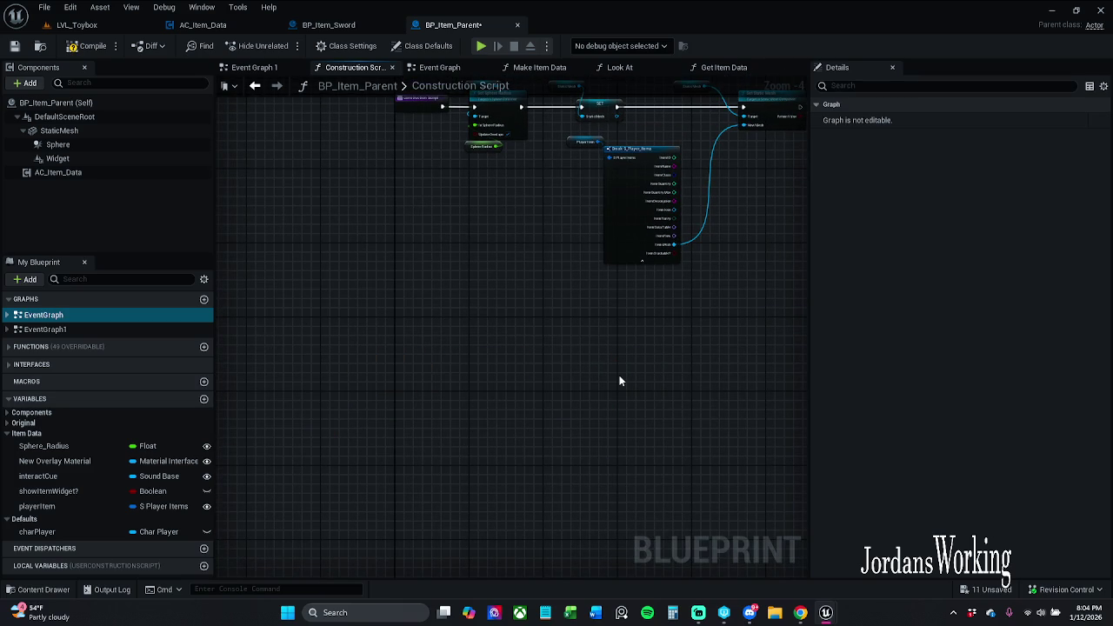
Save BP_Item_Parent and bring up BP_Item_Sword
drag(649, 296, 488, 365)
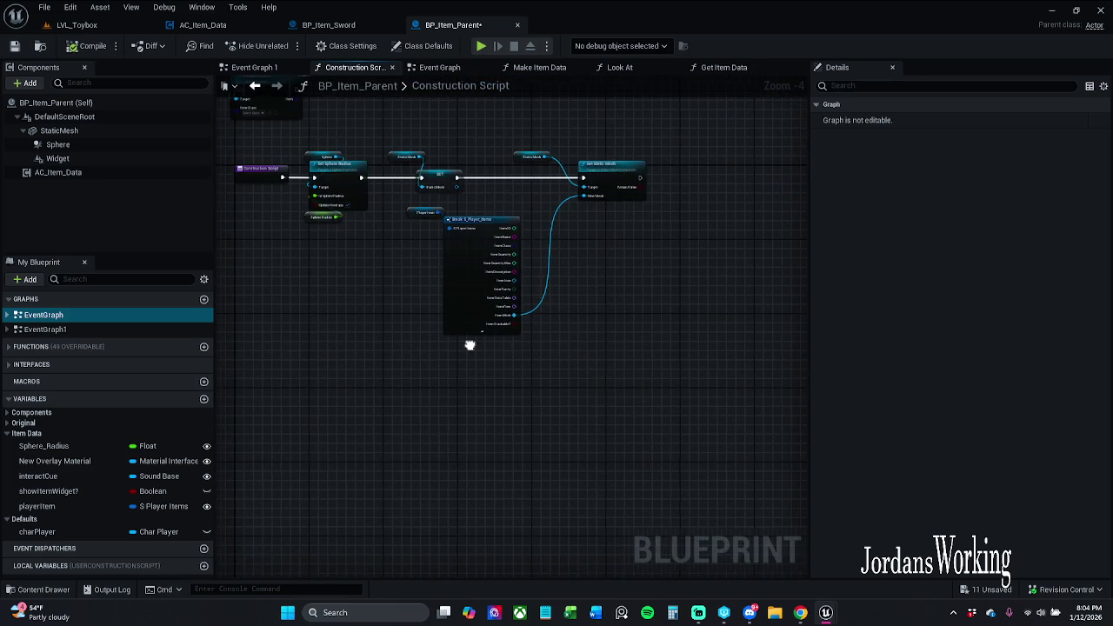
drag(391, 225, 484, 276)
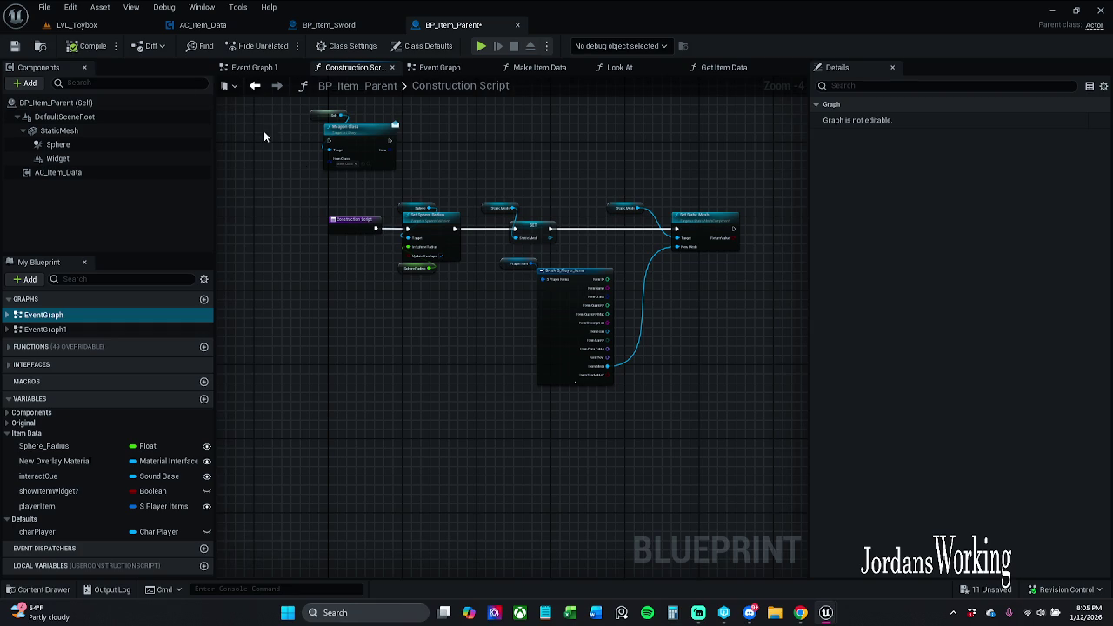
click(15, 45)
click(329, 24)
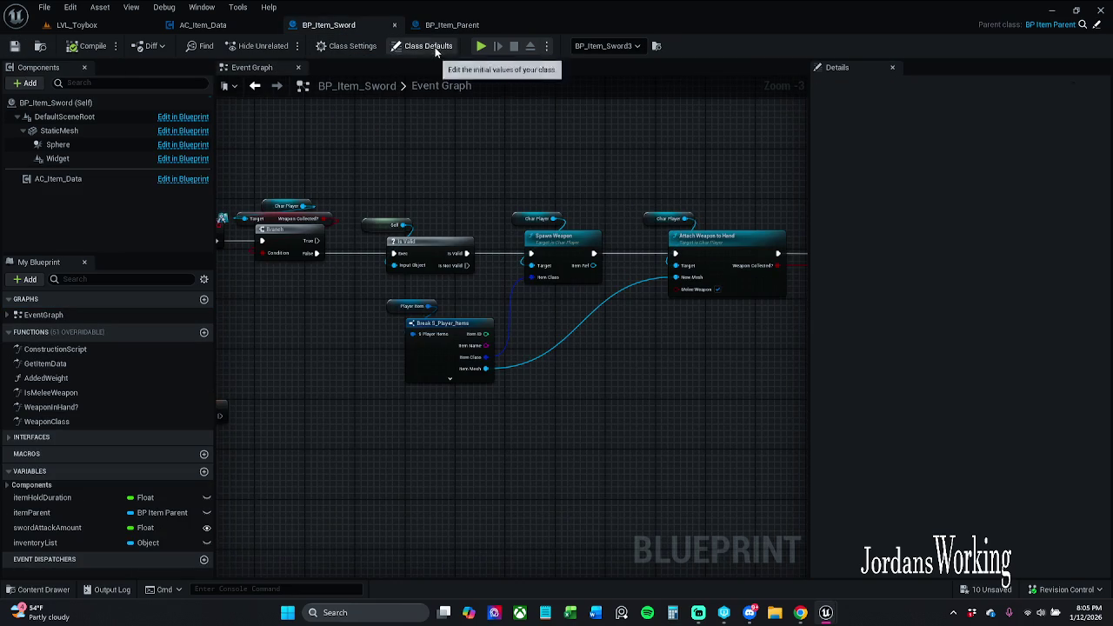
Set BP_Item_Sword's Player Item itemID to 1 in Class Defaults and save it
click(417, 45)
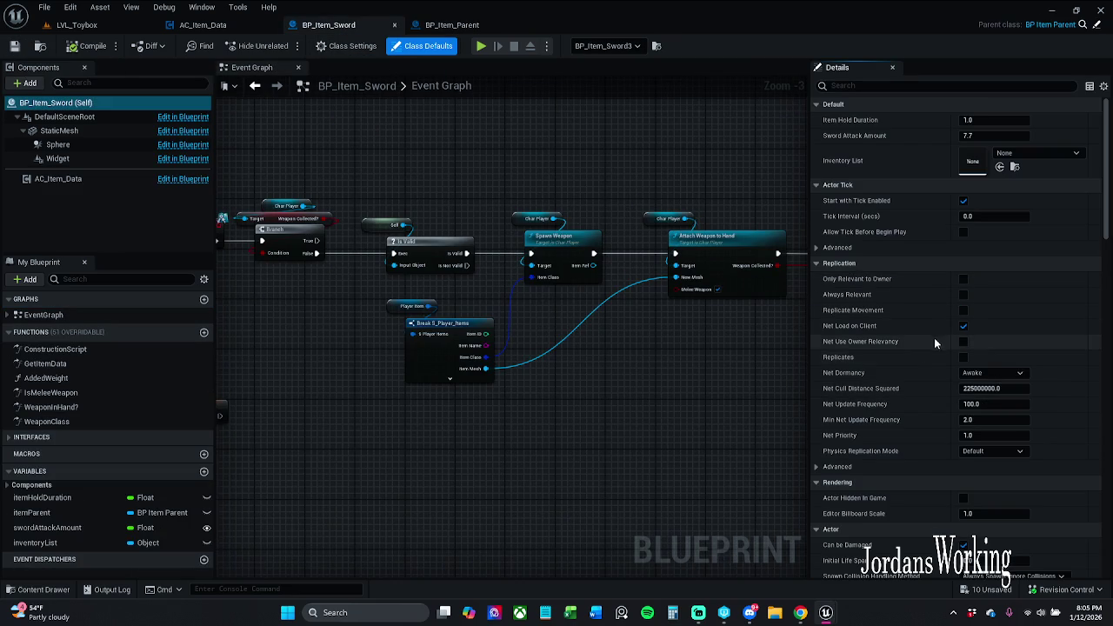
scroll(888, 409, down, 3)
scroll(888, 409, down, 9)
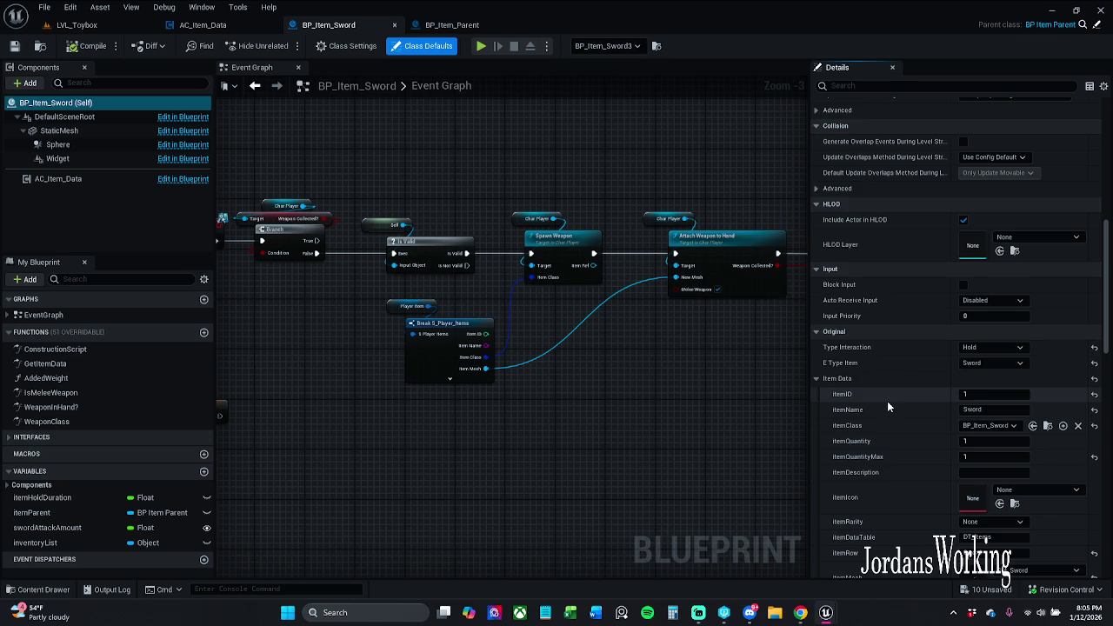
scroll(855, 376, down, 5)
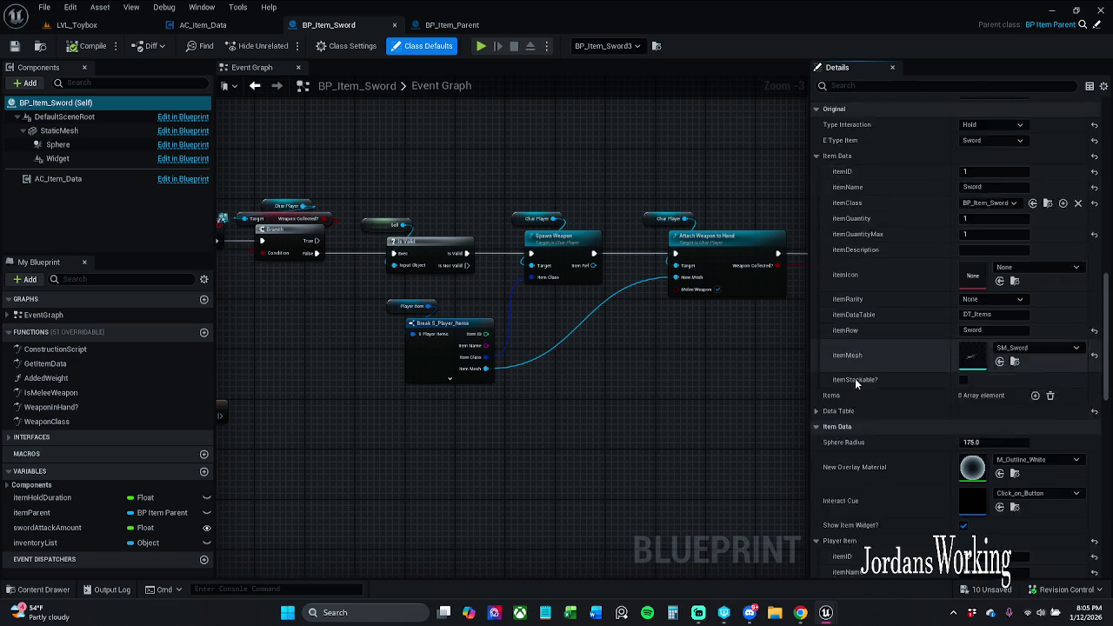
scroll(844, 442, down, 2)
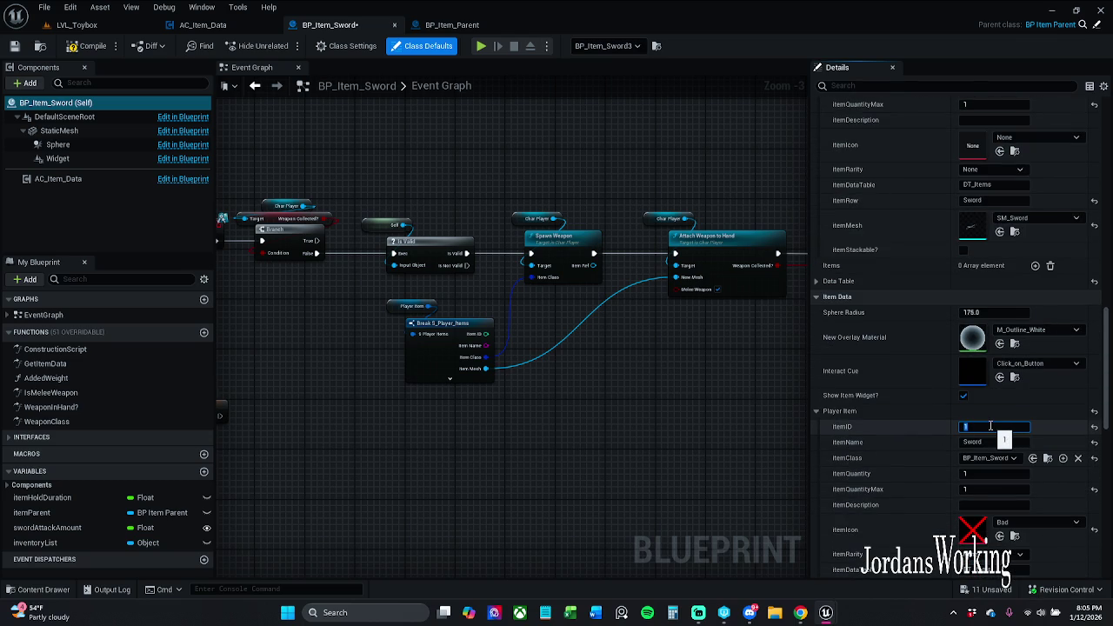
scroll(895, 346, down, 3)
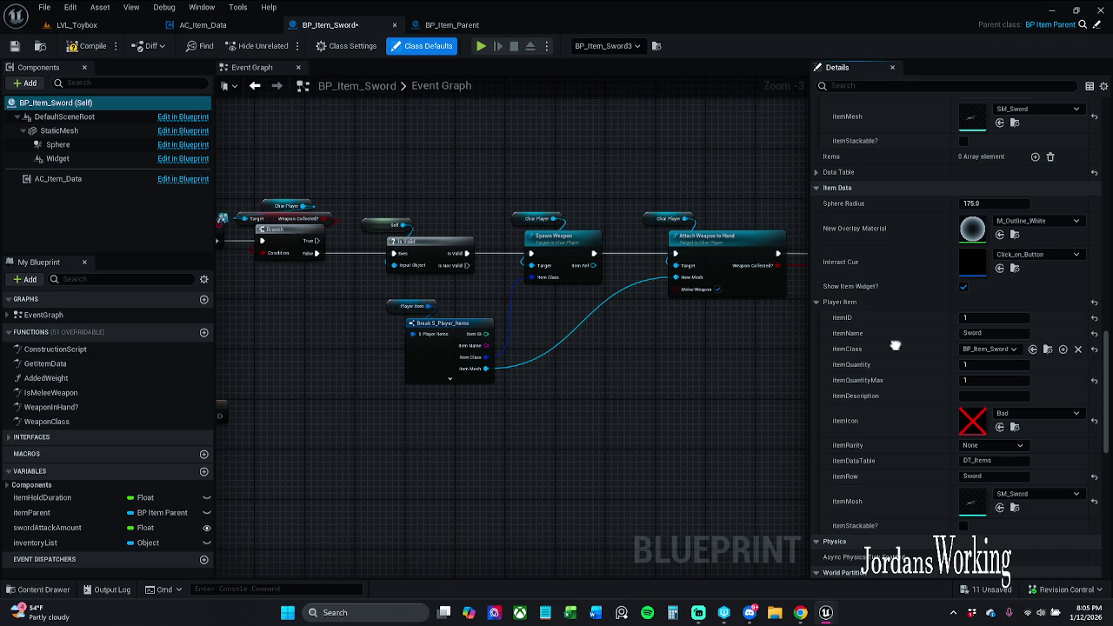
scroll(895, 345, up, 1)
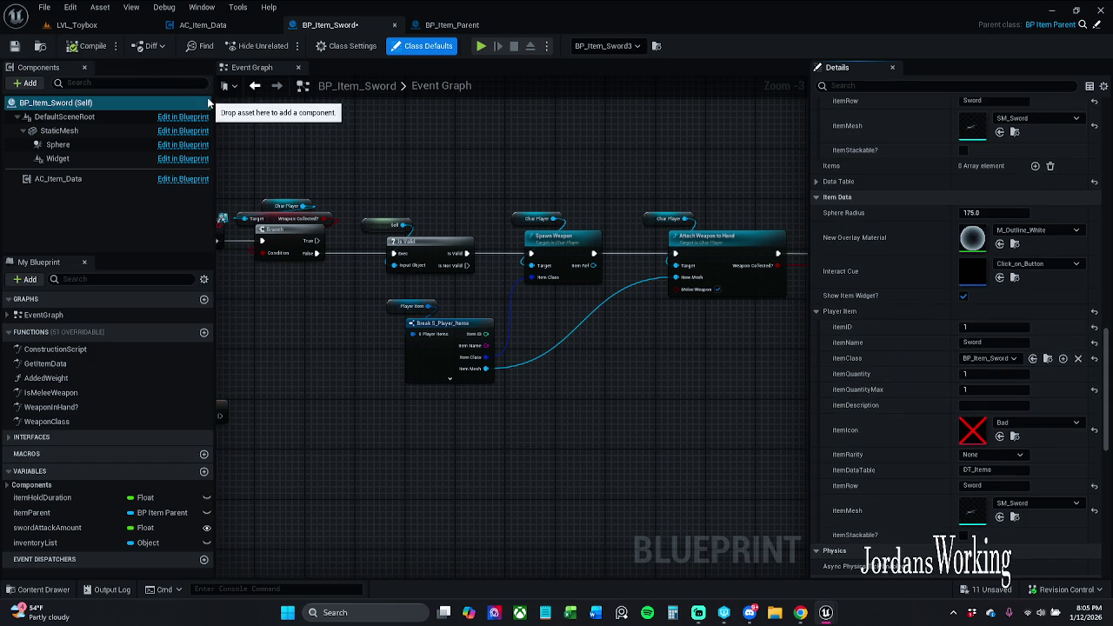
click(13, 45)
Close BP_Item_Sword and open BP_Item_Bow from the _Inventory folder
click(209, 26)
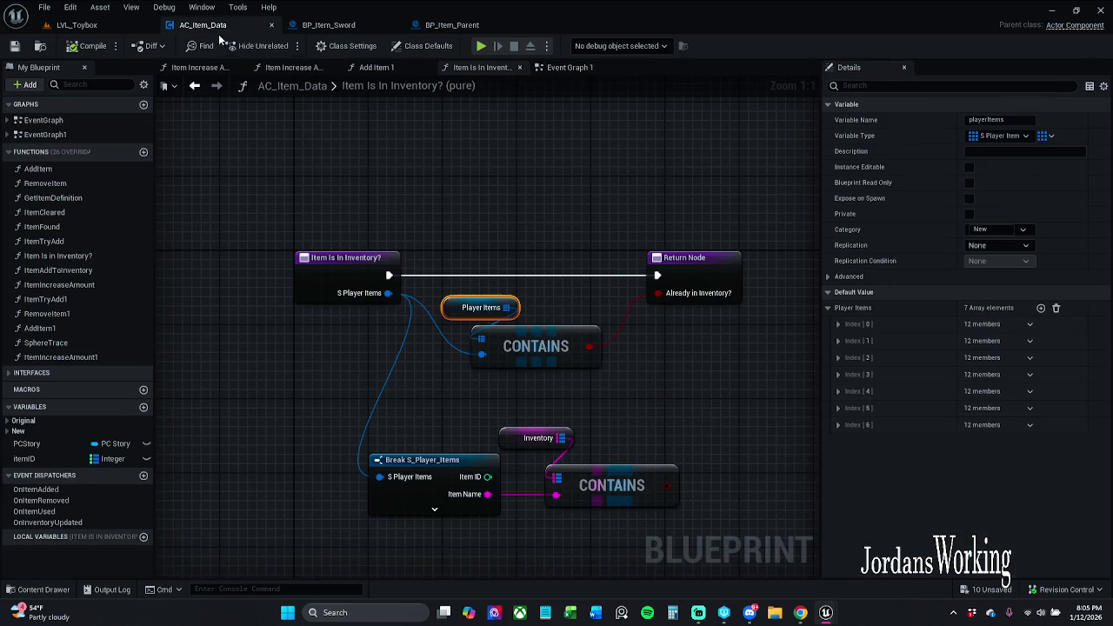
double_click(382, 85)
click(456, 25)
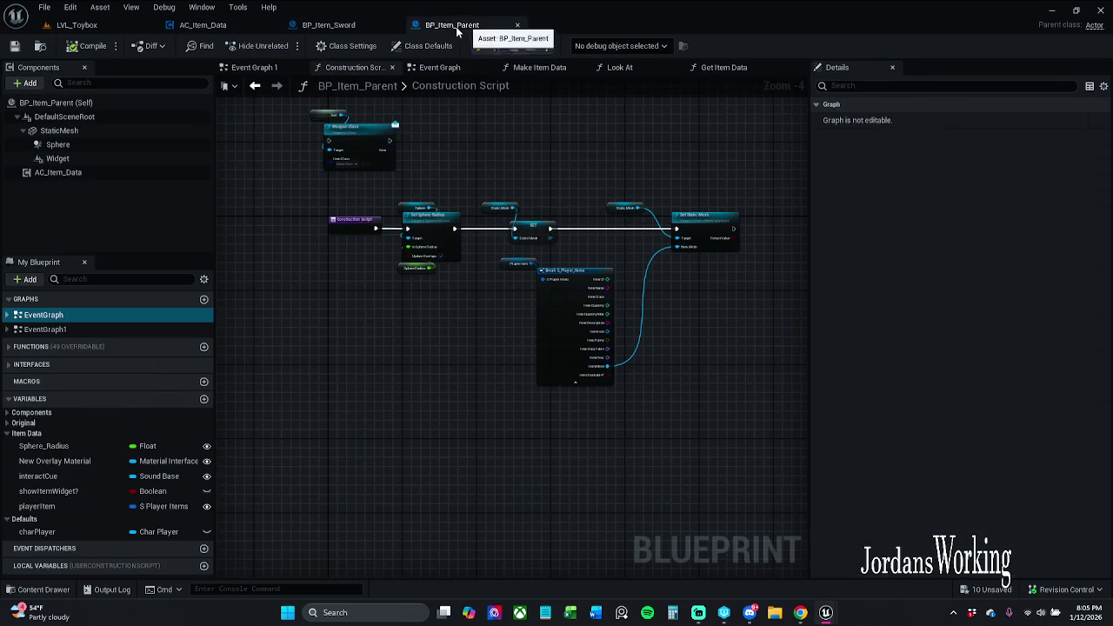
click(382, 26)
click(393, 25)
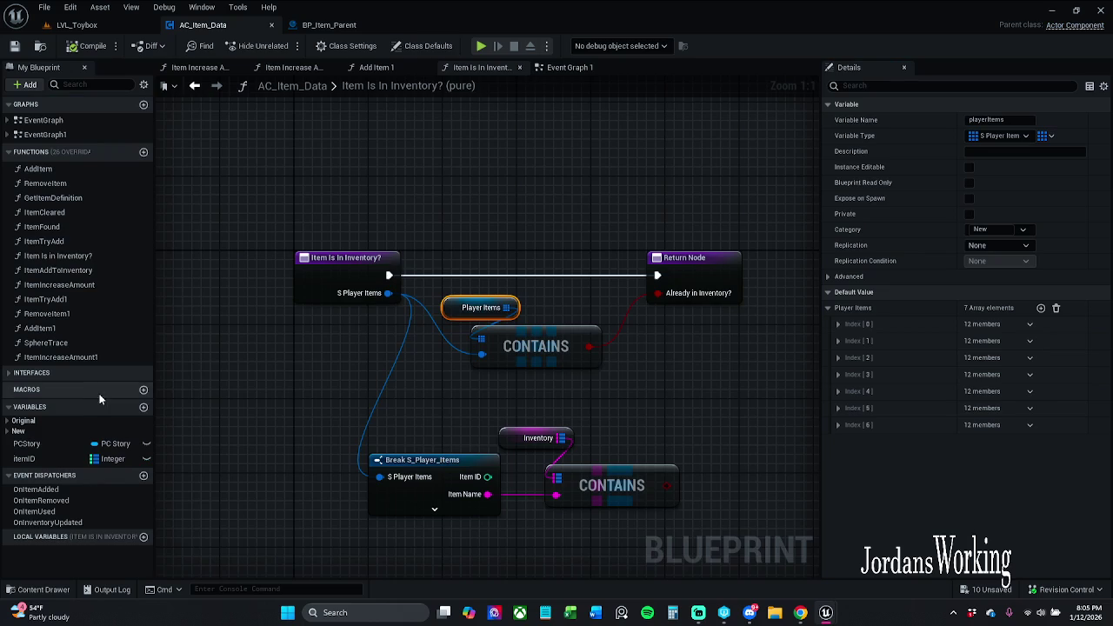
click(38, 589)
click(332, 497)
double_click(334, 497)
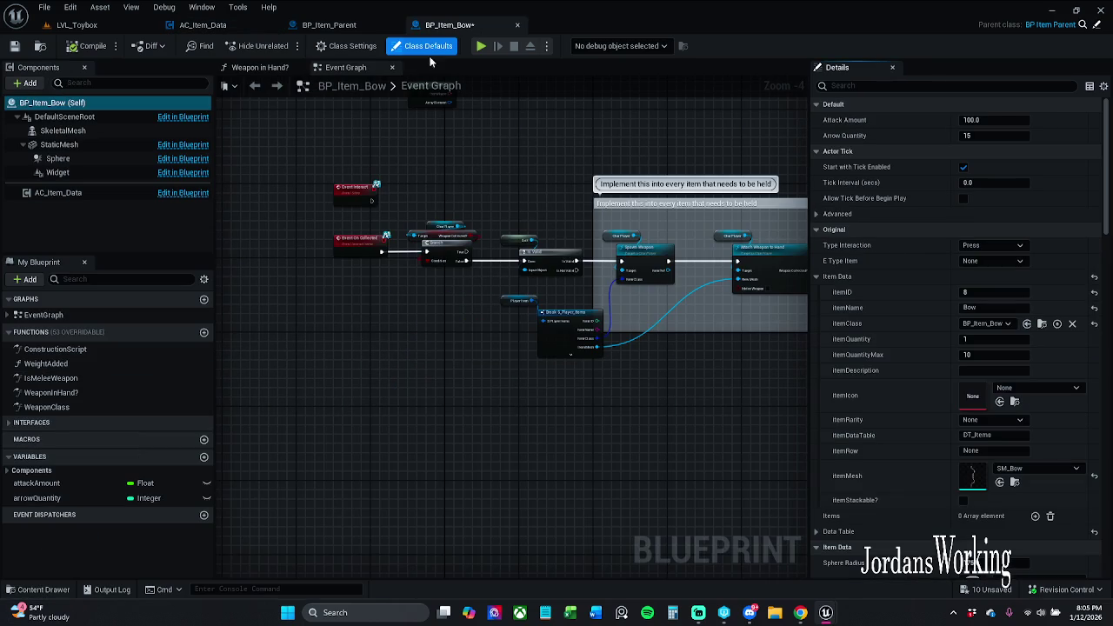
Enter 8 as BP_Item_Bow's Player Item ID
scroll(922, 346, down, 5)
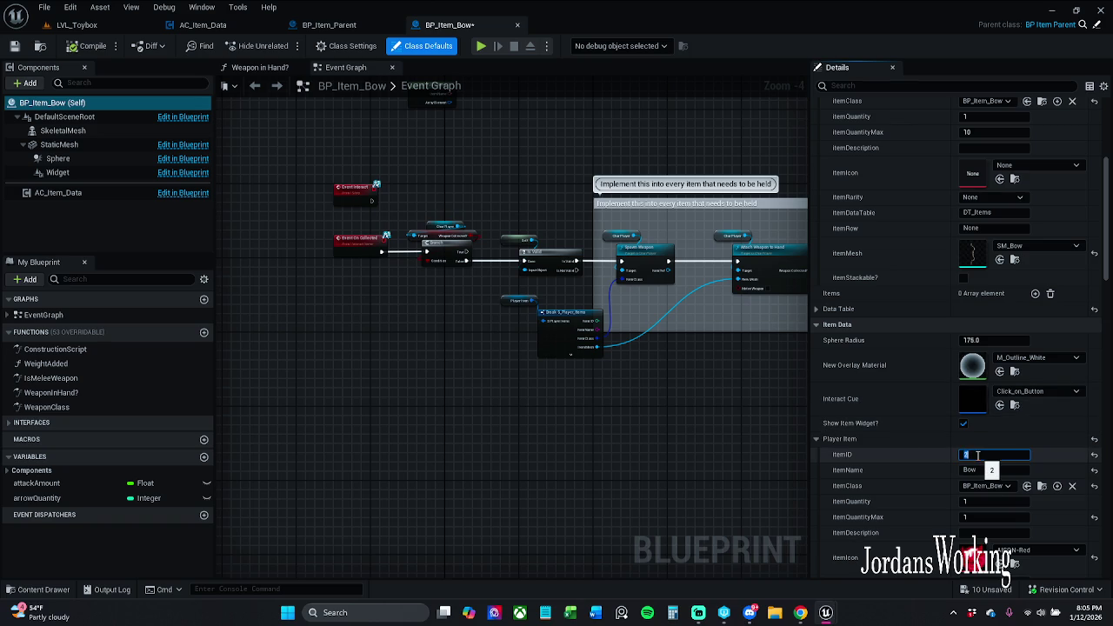
key(Return)
scroll(901, 417, up, 4)
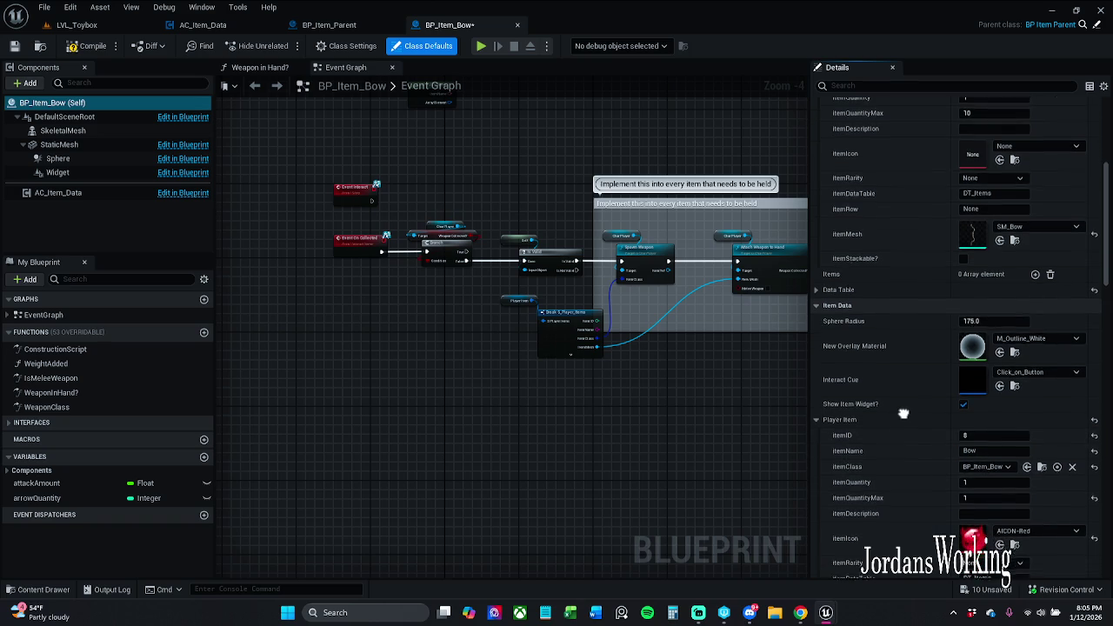
scroll(904, 434, down, 7)
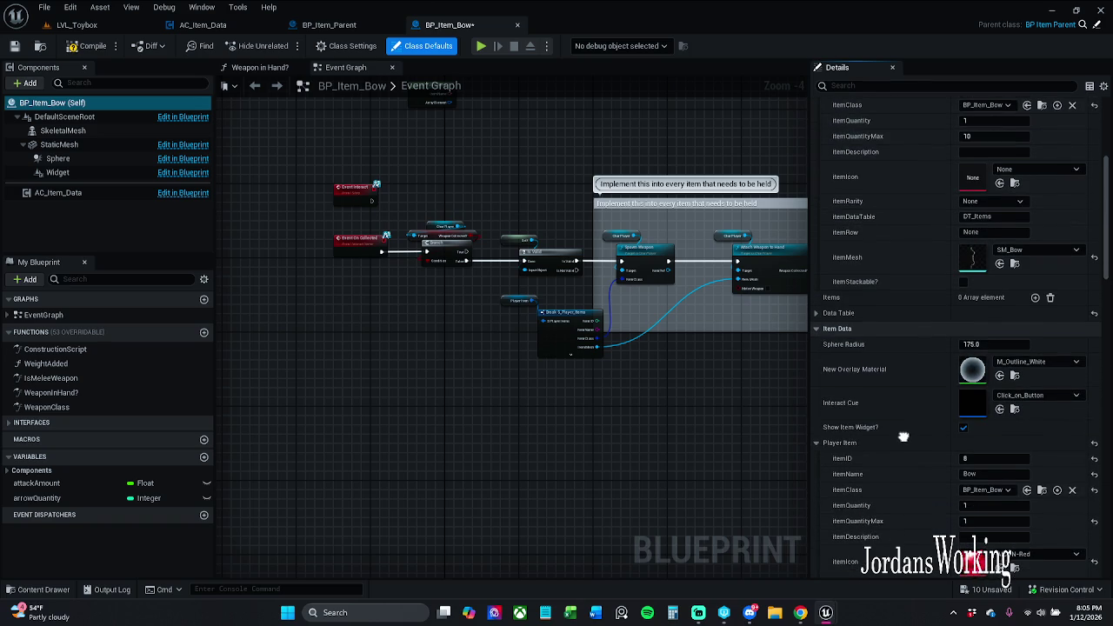
scroll(903, 294, down, 1)
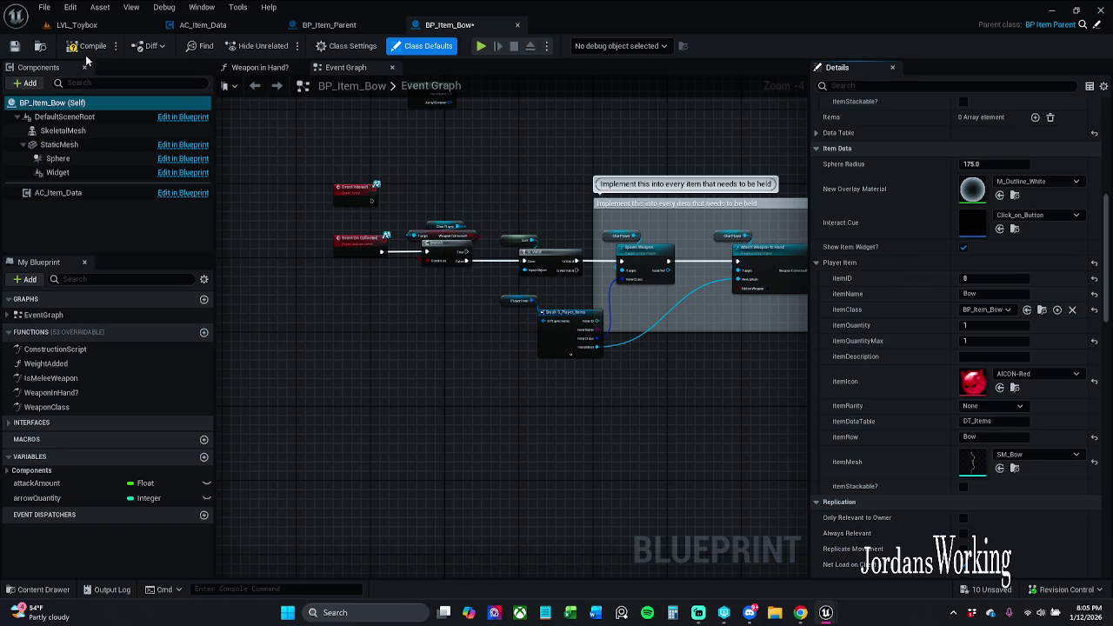
Save the bow blueprint, checking it out, and close it
key(ctrl+s)
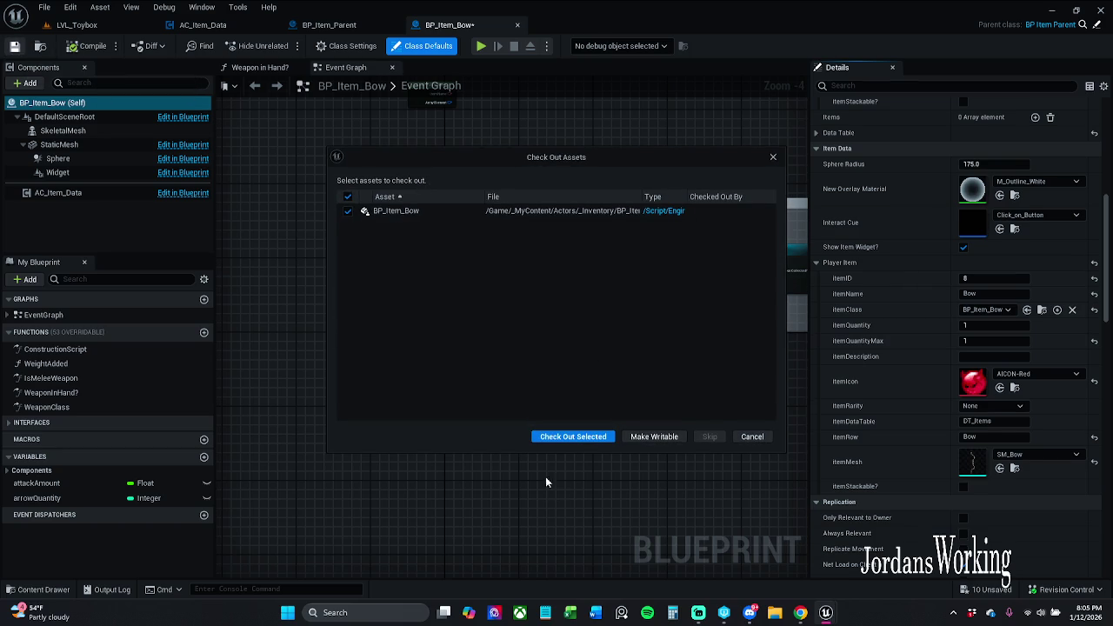
click(575, 436)
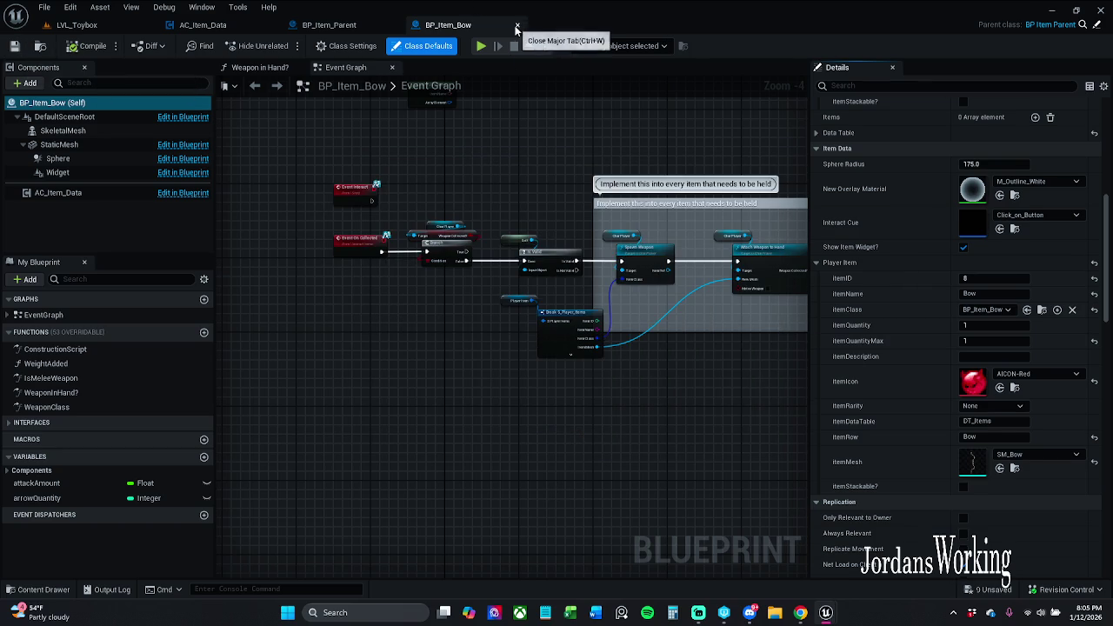
click(516, 26)
Open BP_Item_Coin from the inventory folder and close its Construction Script tab
click(39, 589)
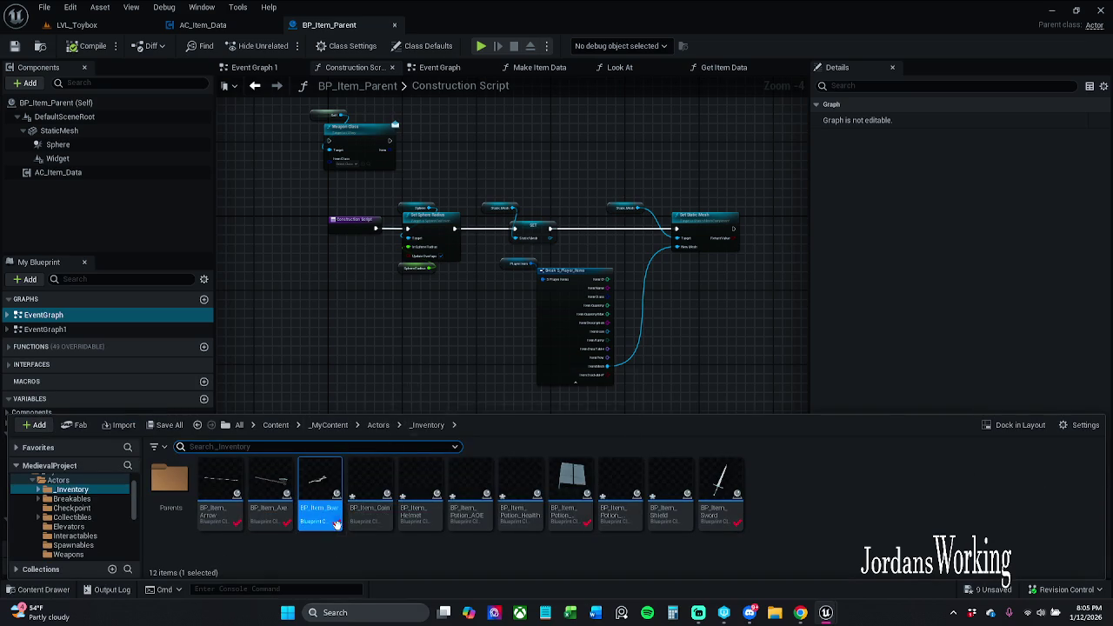
click(379, 482)
double_click(379, 482)
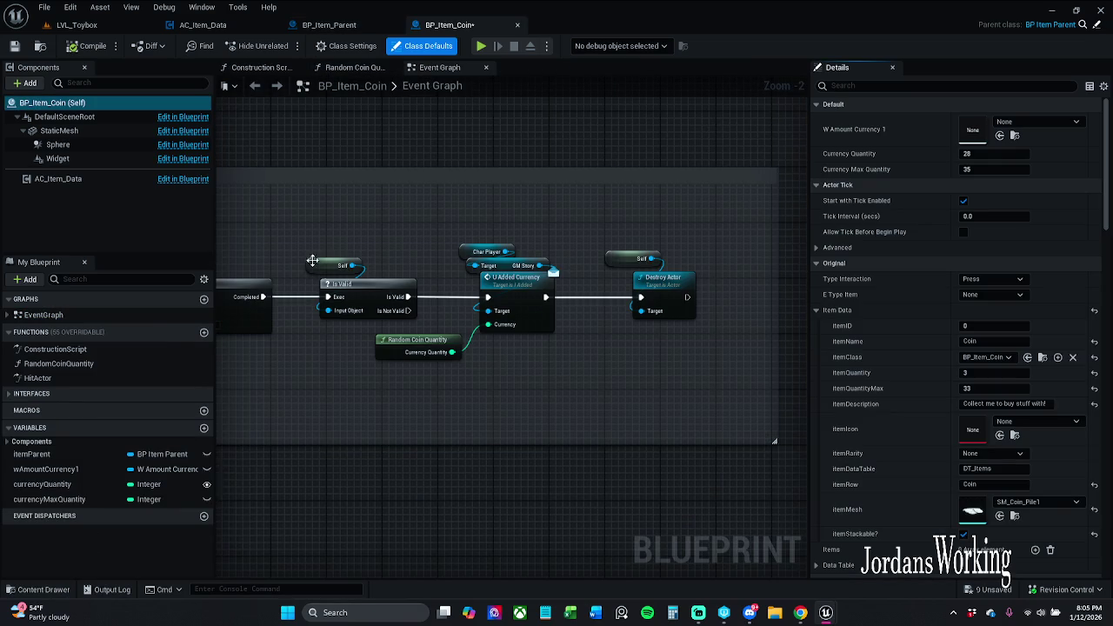
click(272, 68)
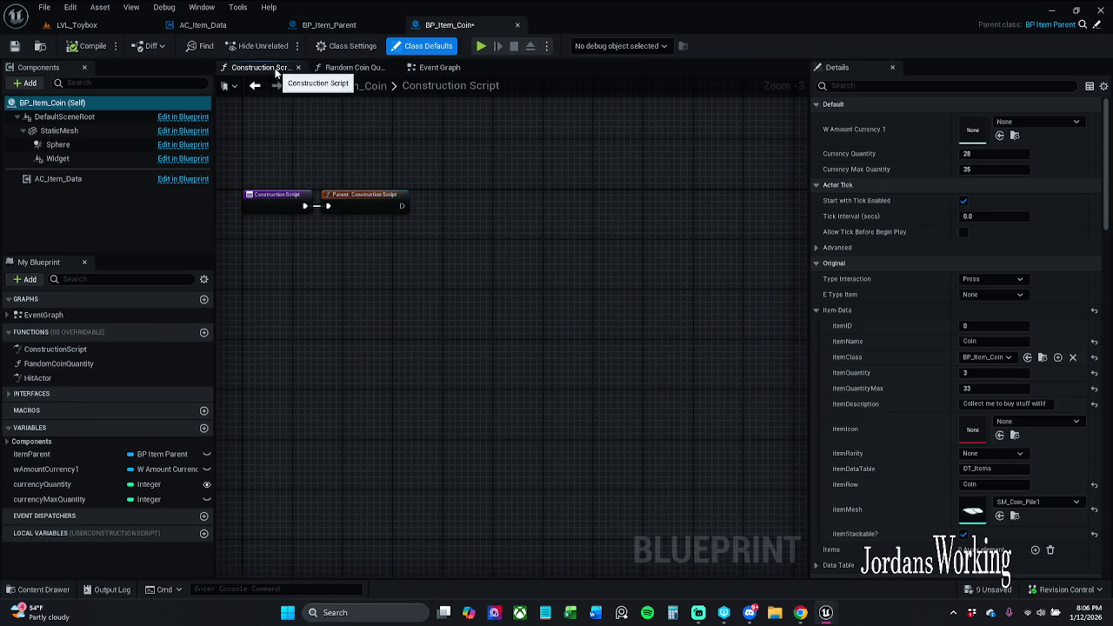
click(298, 67)
Inspect the Random Coin Quantity graph and save BP_Item_Coin, checking it out
mouse_move(359, 161)
mouse_down()
mouse_move(391, 158)
mouse_move(370, 153)
mouse_move(602, 287)
mouse_move(725, 295)
mouse_up()
scroll(450, 223, down, 2)
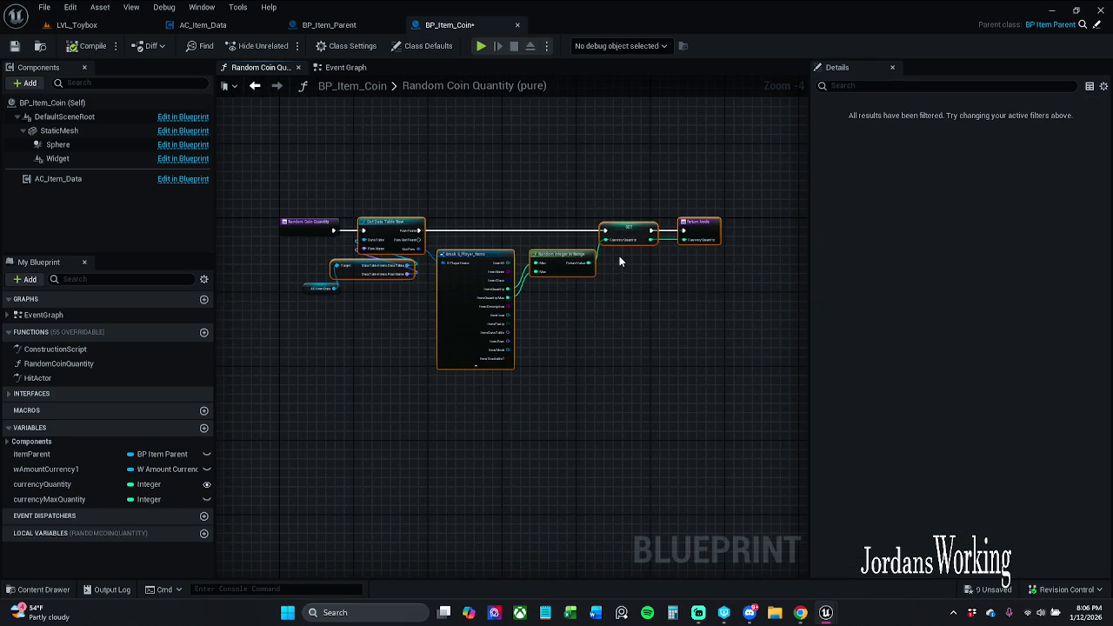
scroll(598, 311, up, 2)
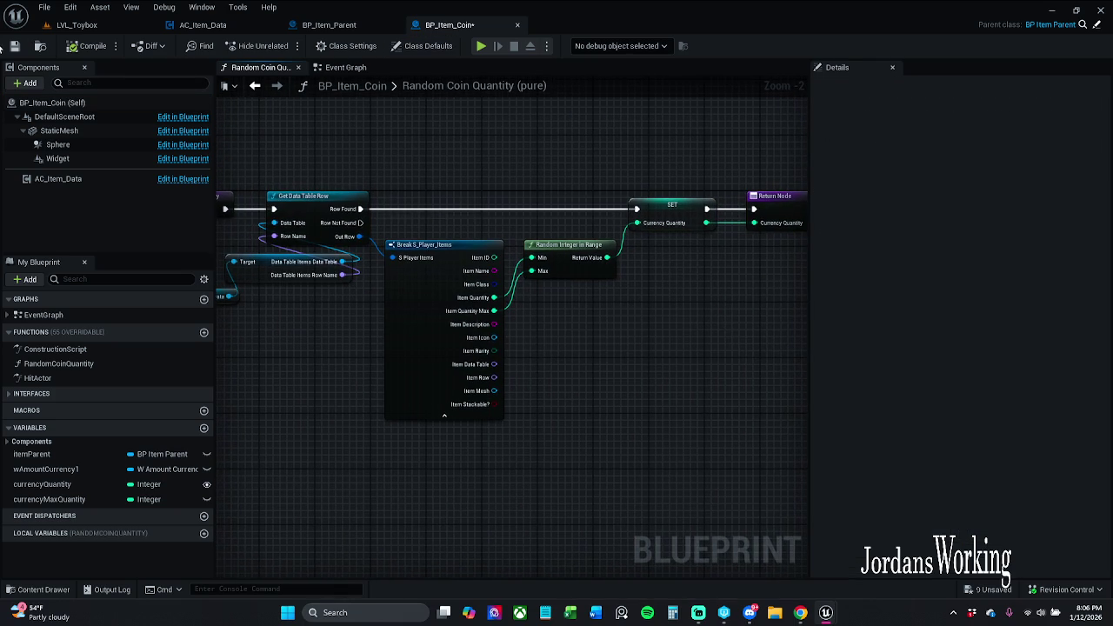
click(15, 46)
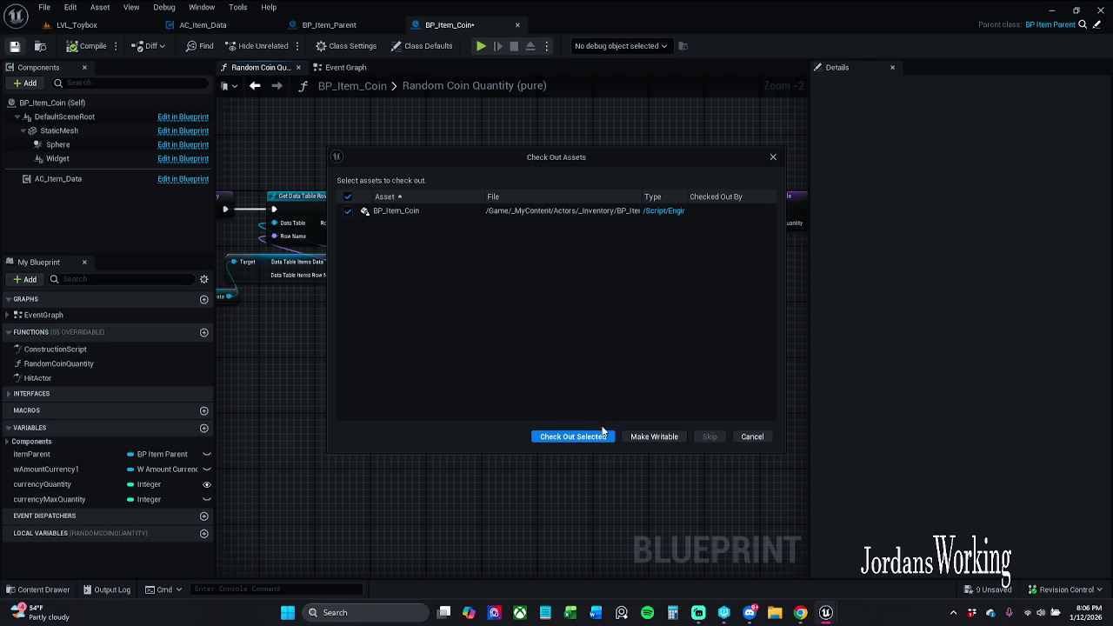
click(603, 436)
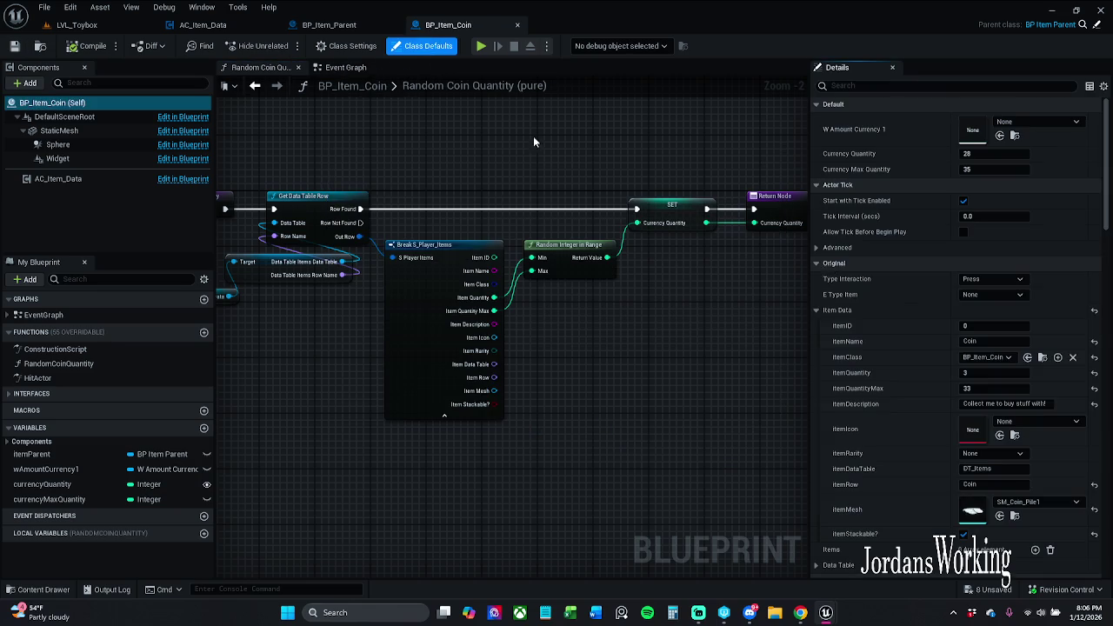
Set the coin's Player Item name to Coins and class to BP_Item_Coin
scroll(851, 333, down, 5)
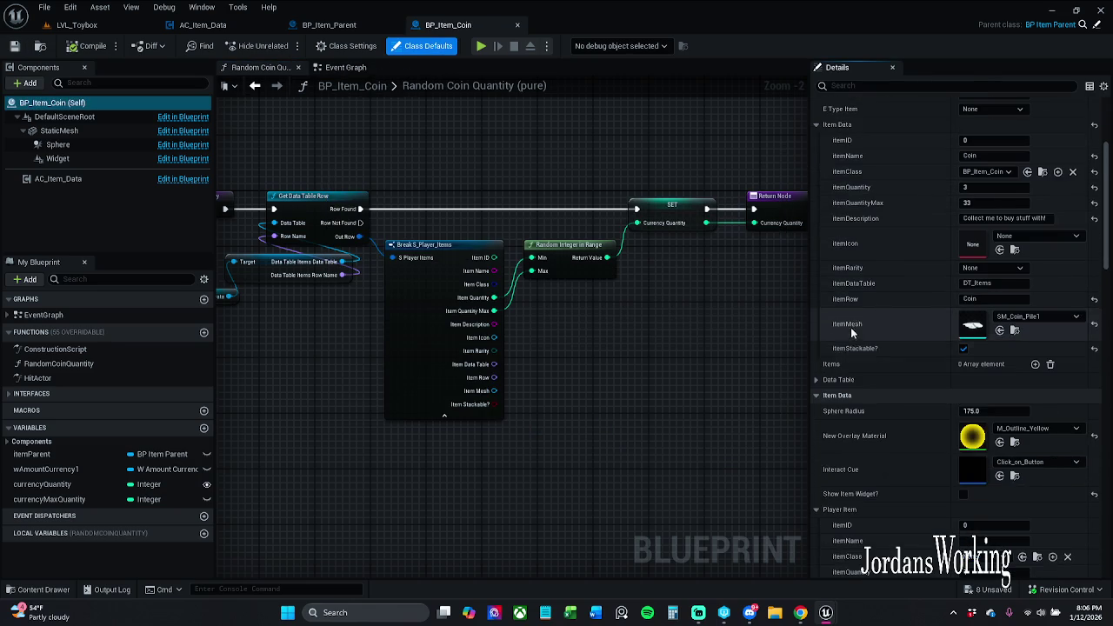
scroll(847, 488, down, 2)
text(Coin)
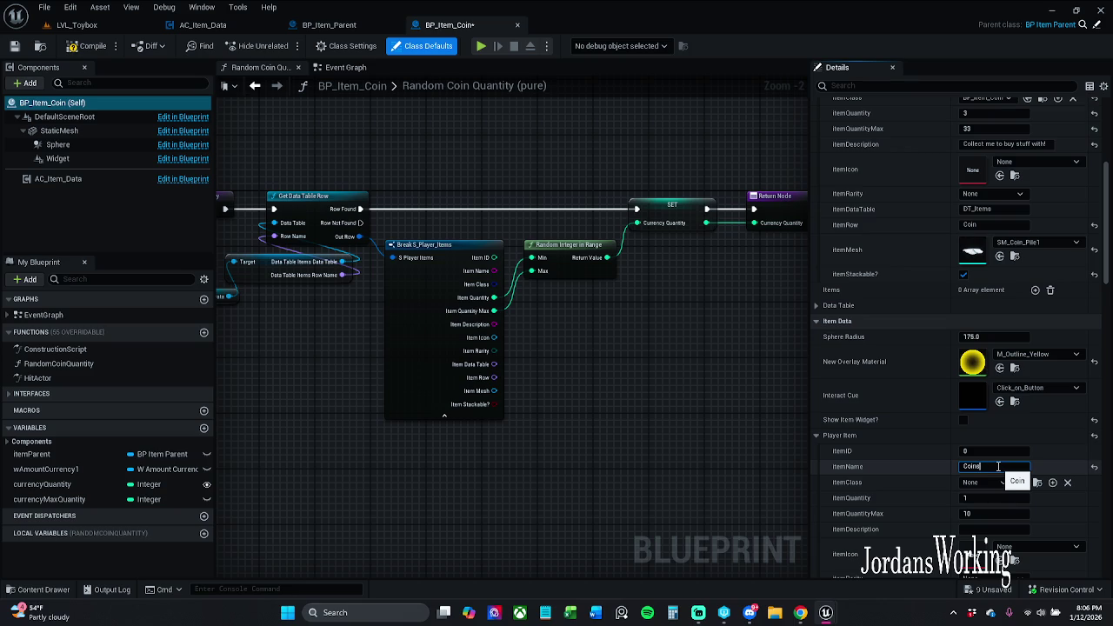
key(Return)
click(994, 483)
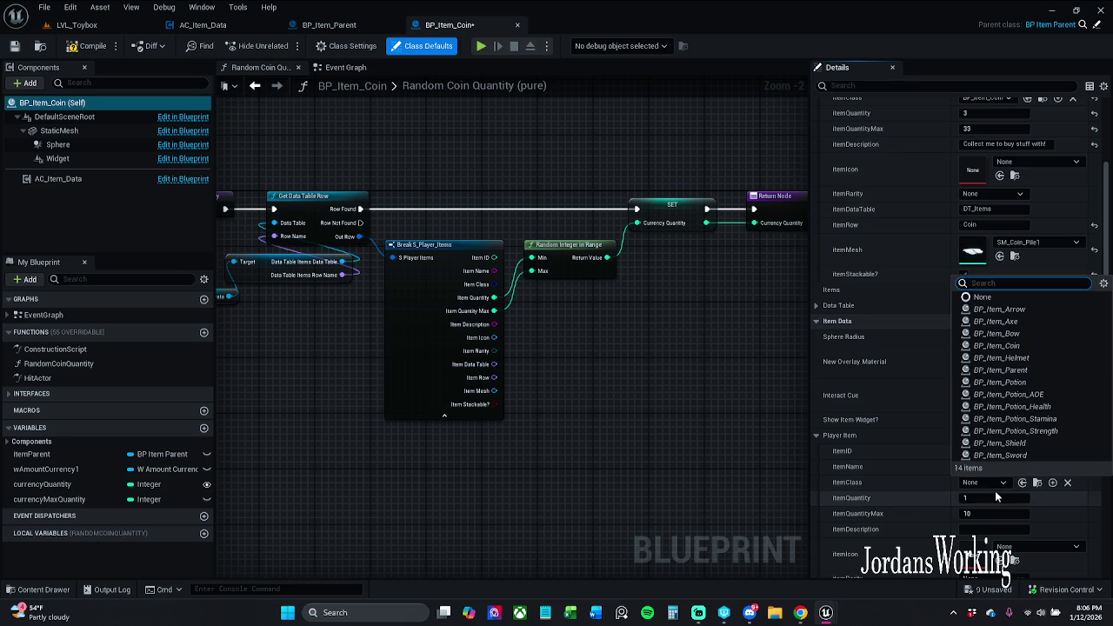
click(1027, 347)
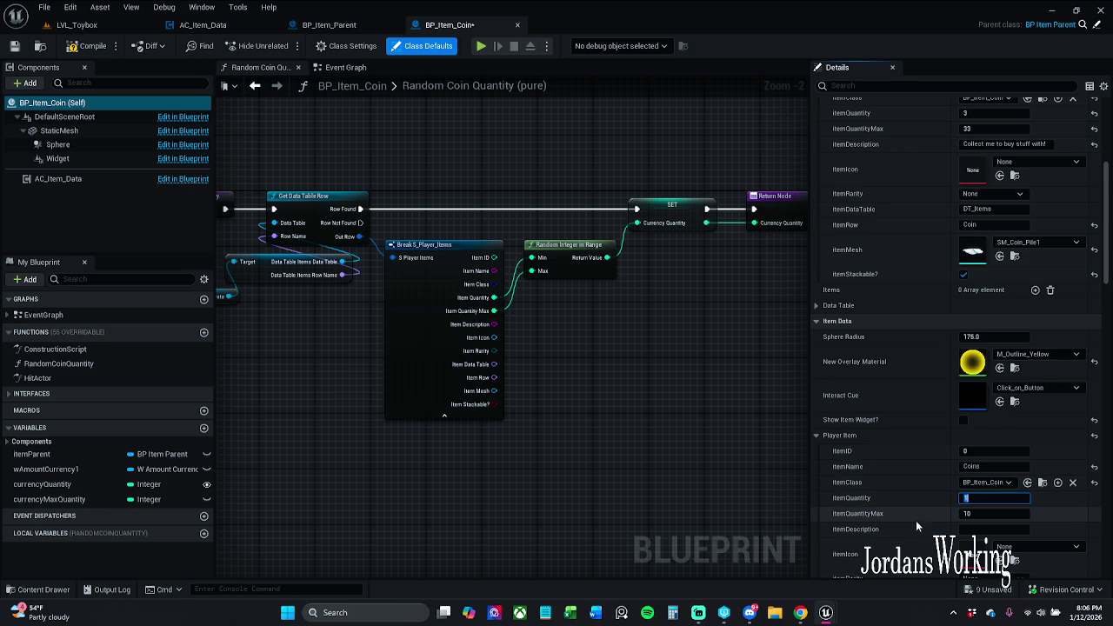
key(Tab)
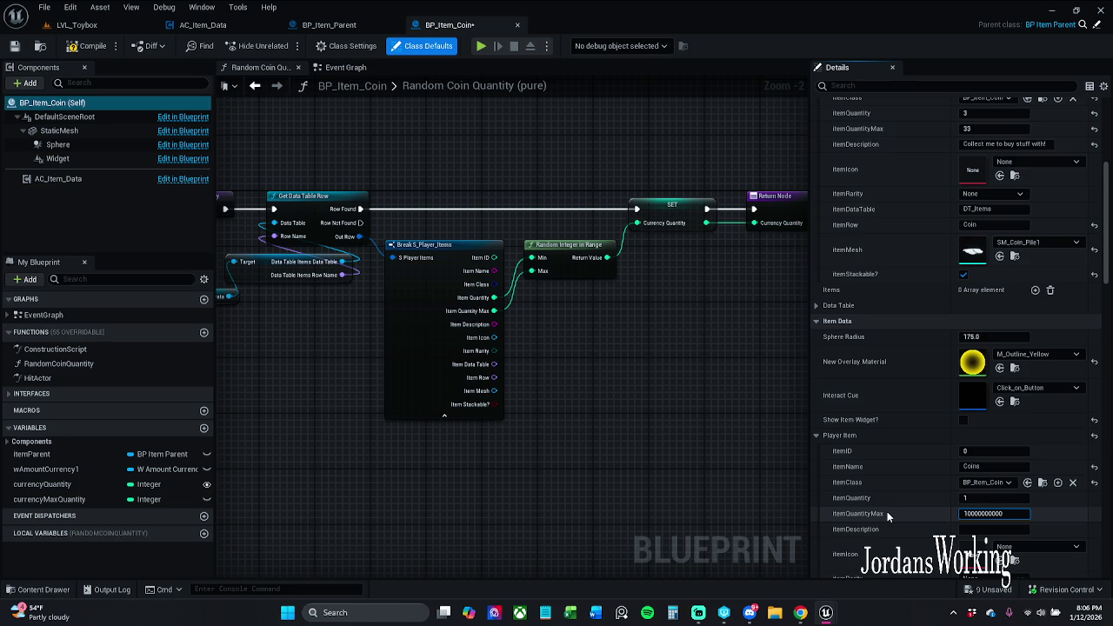
key(Return)
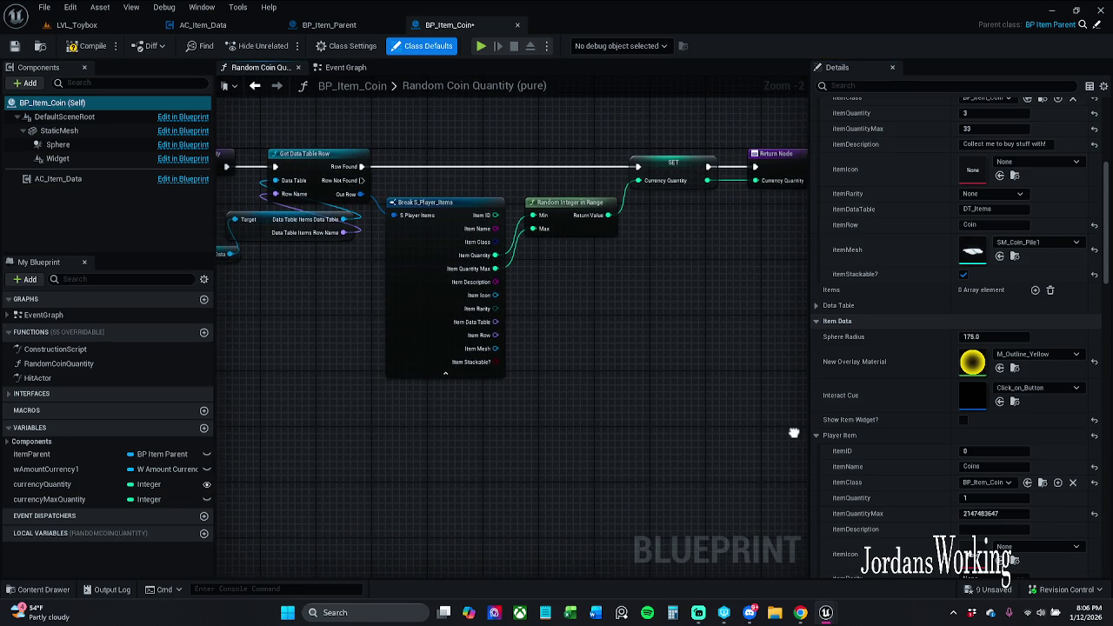
scroll(960, 534, down, 3)
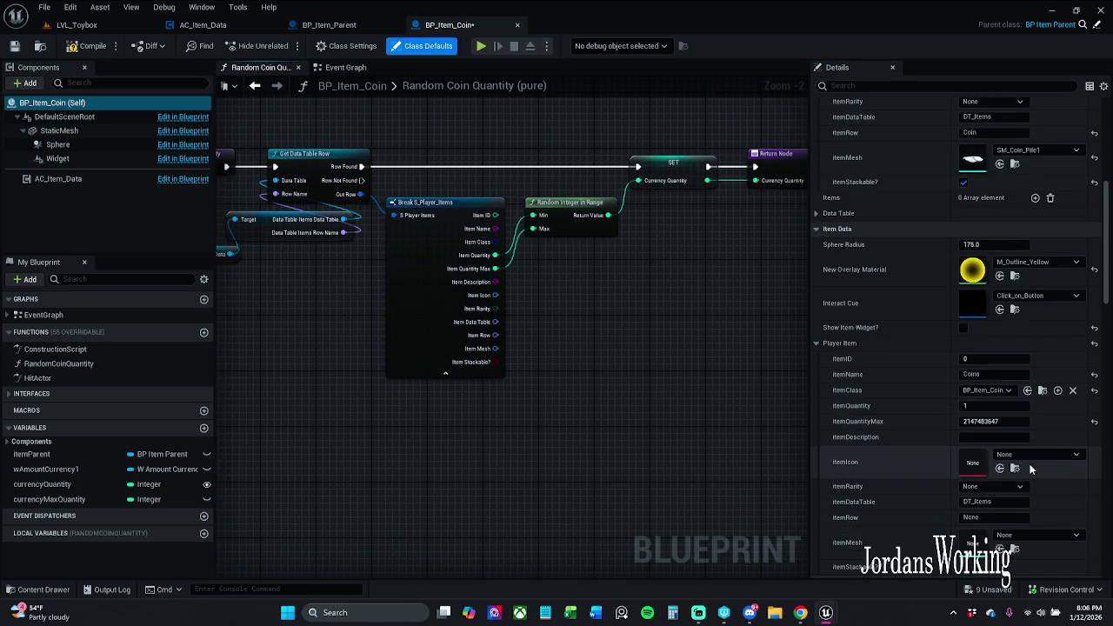
click(1028, 457)
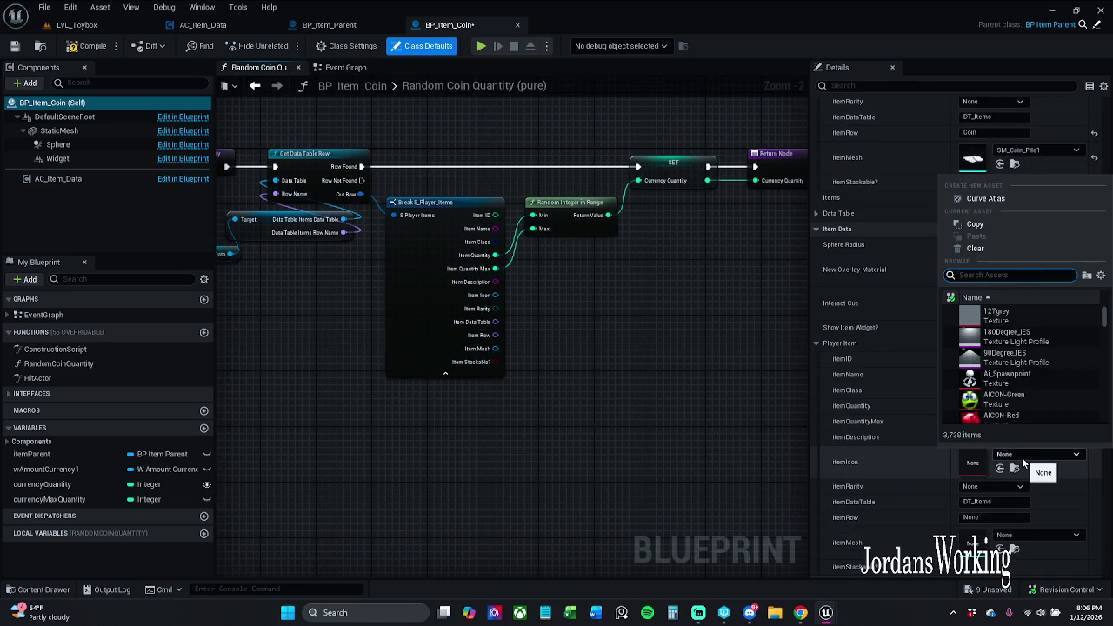
click(1022, 462)
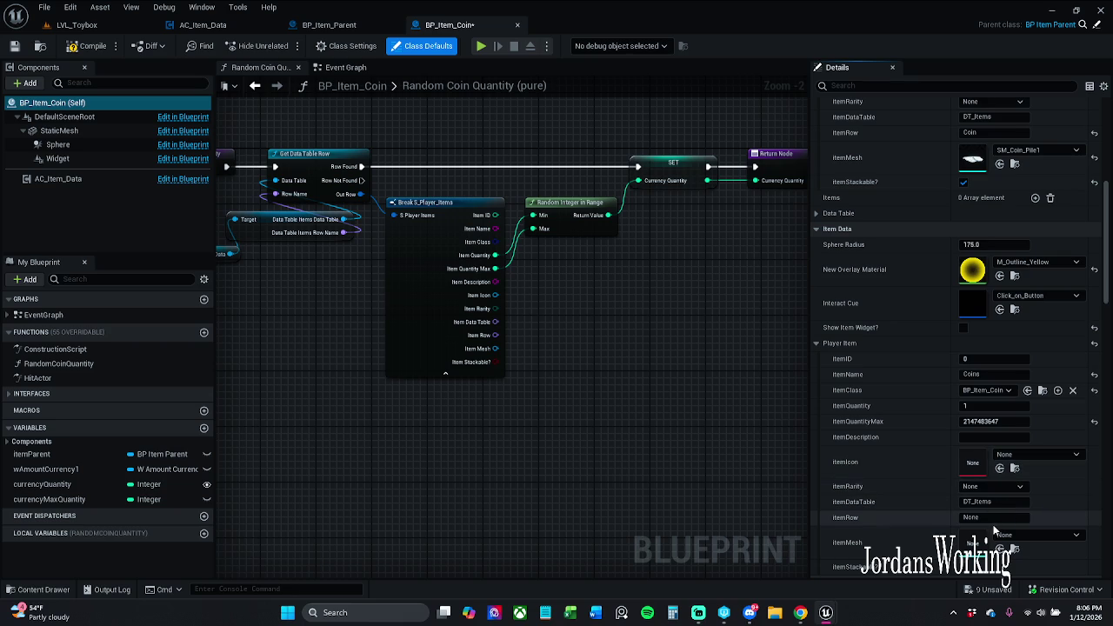
click(991, 519)
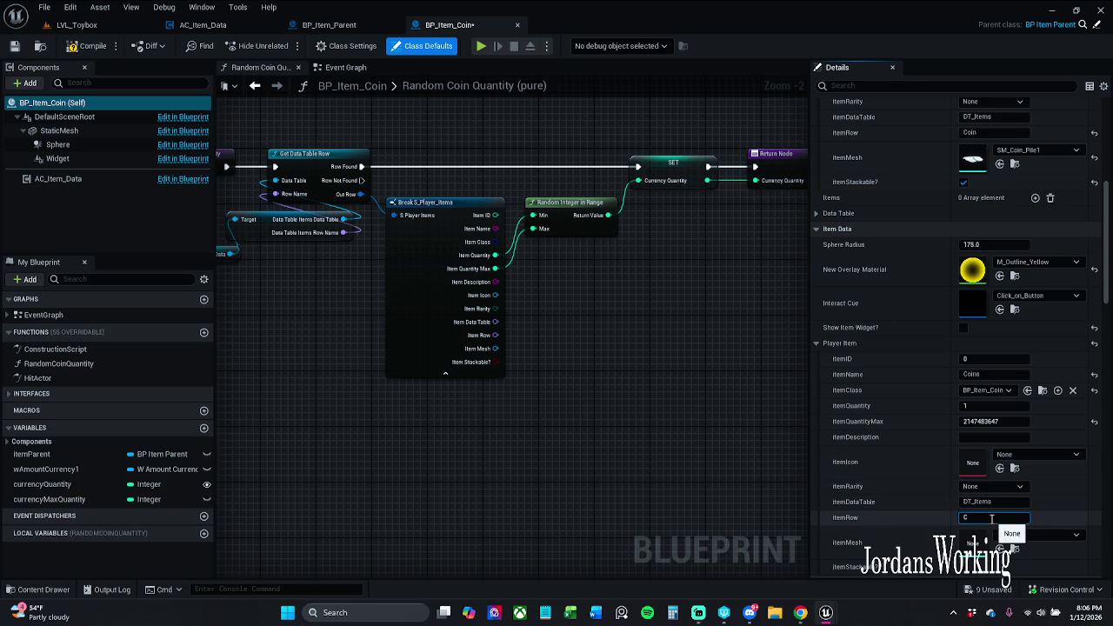
text(Coi)
key(Return)
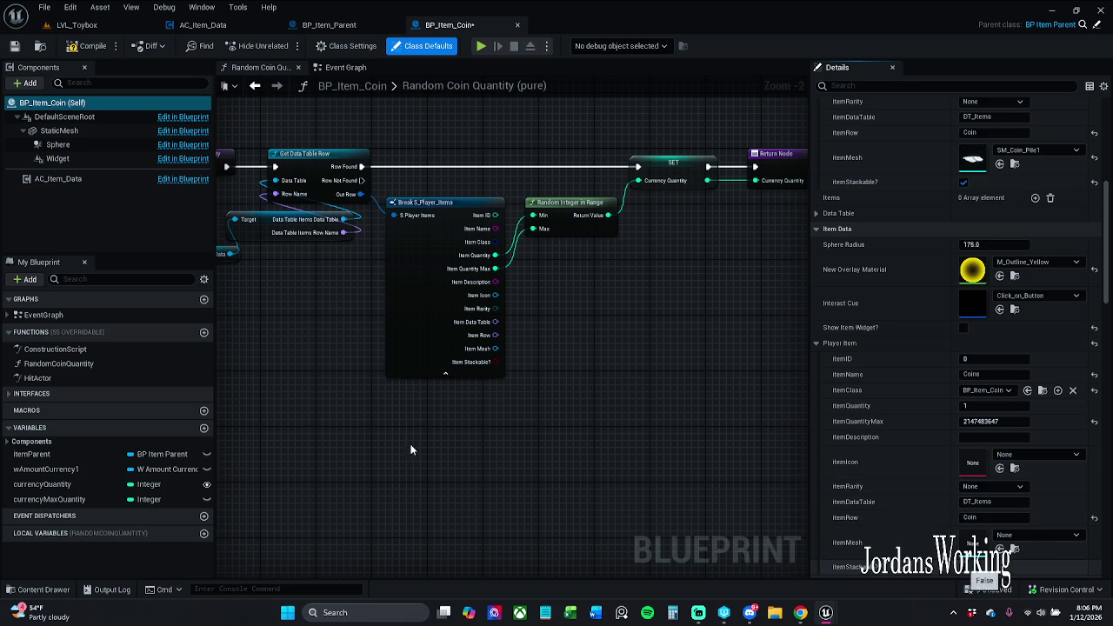
Set the coin's Player Item mesh to SM_Coin_Pile1 in Class Defaults
click(59, 130)
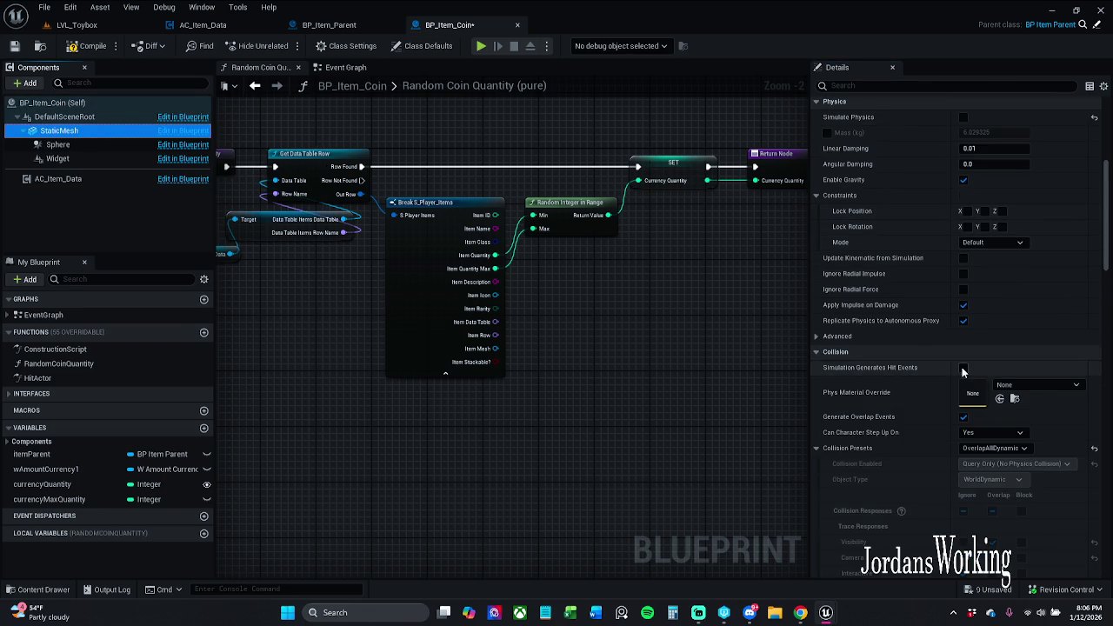
scroll(1014, 280, up, 5)
click(1013, 280)
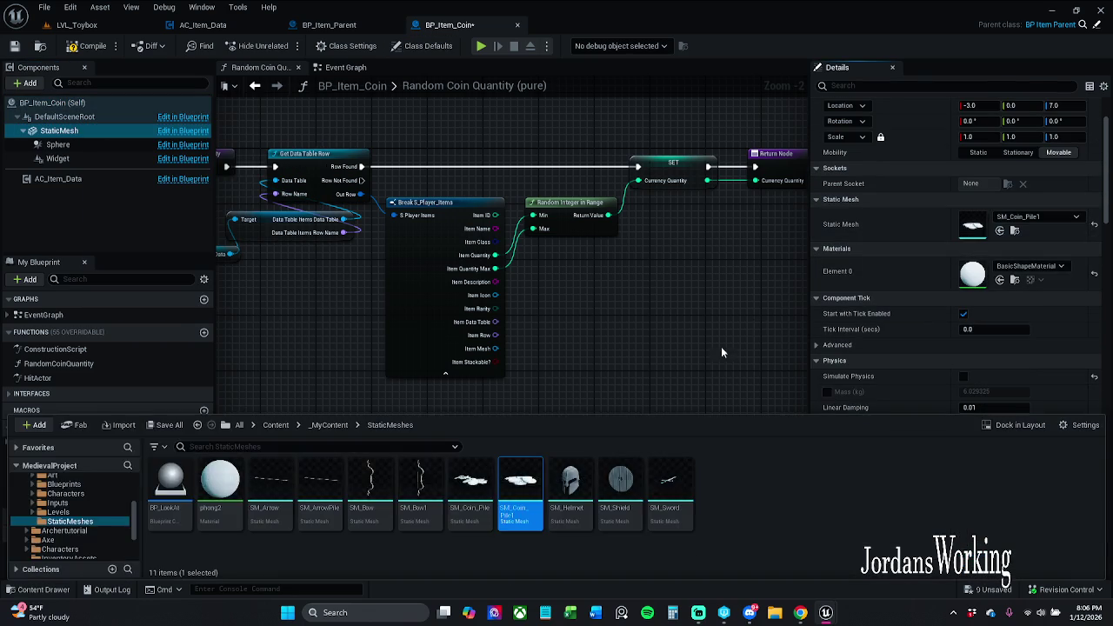
click(735, 339)
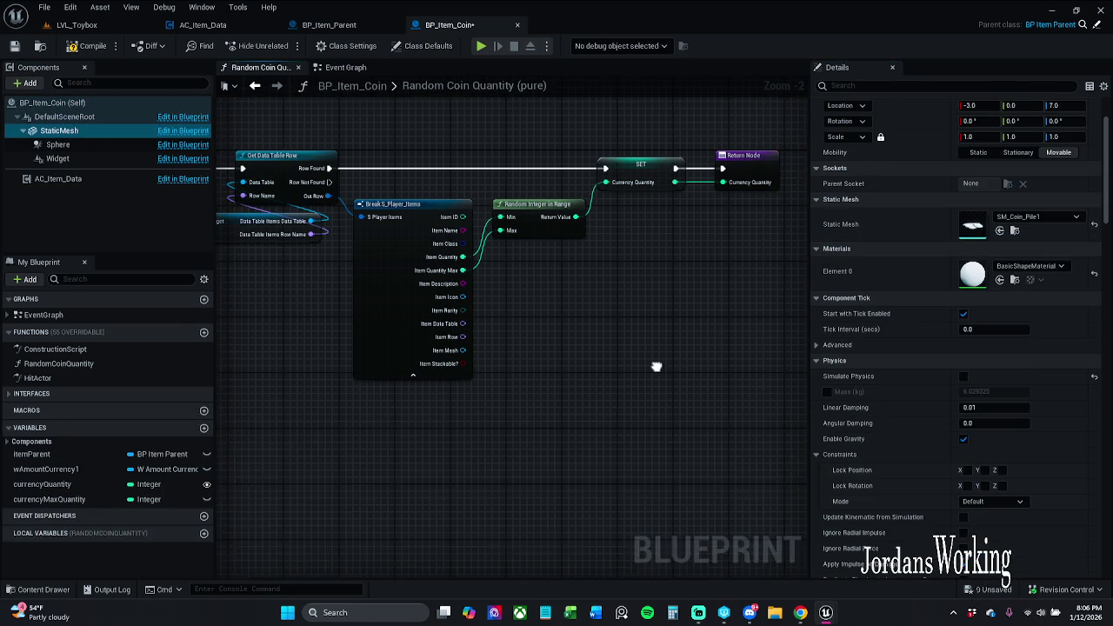
click(400, 46)
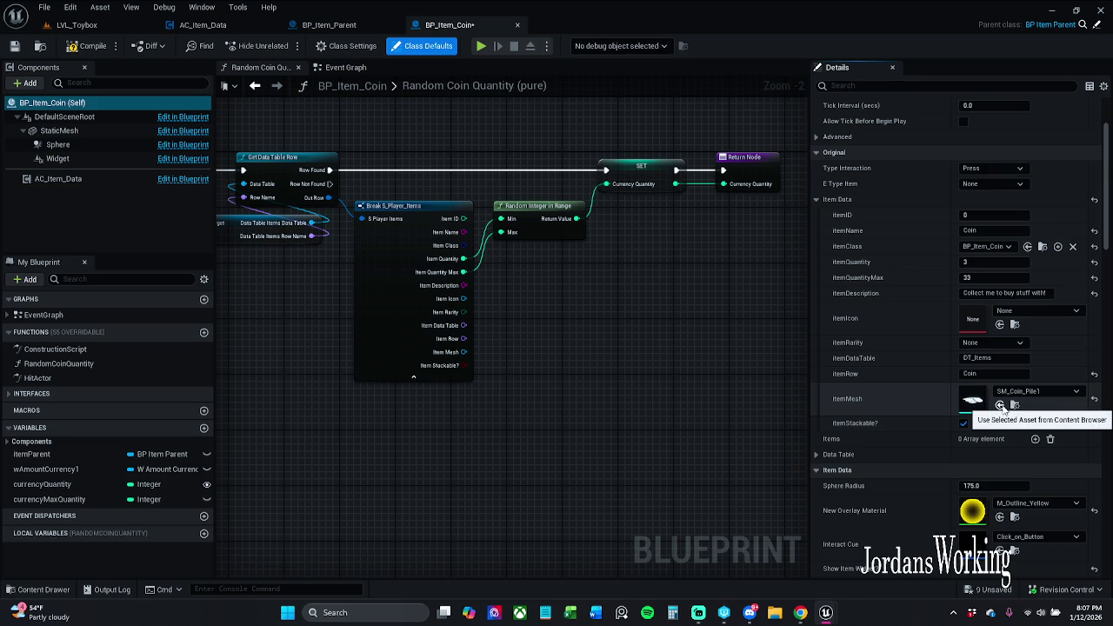
scroll(947, 429, down, 6)
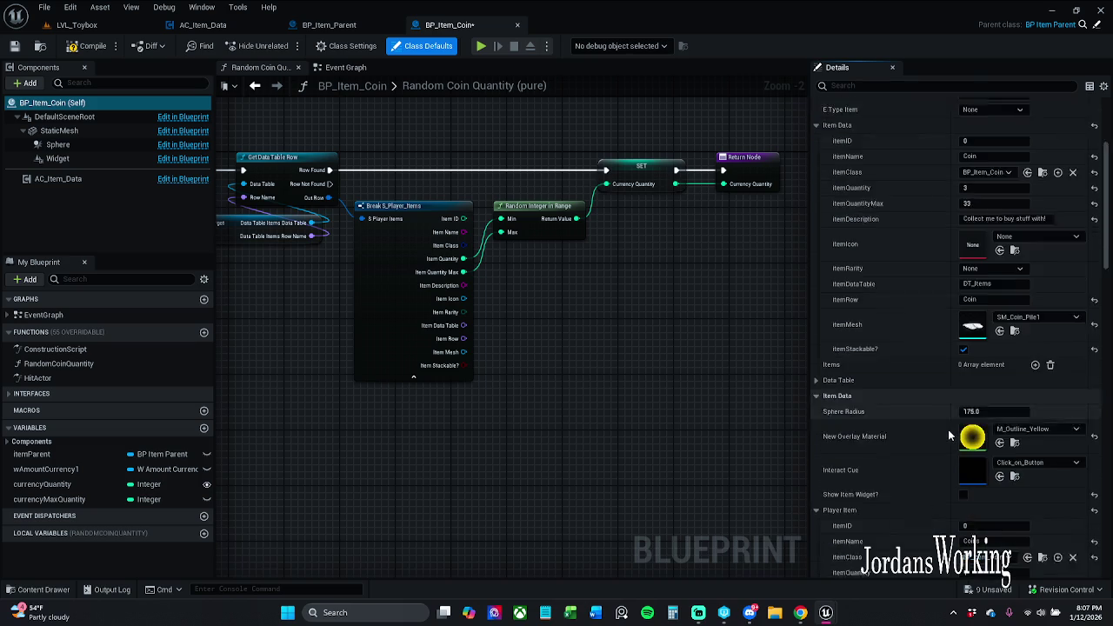
click(1000, 492)
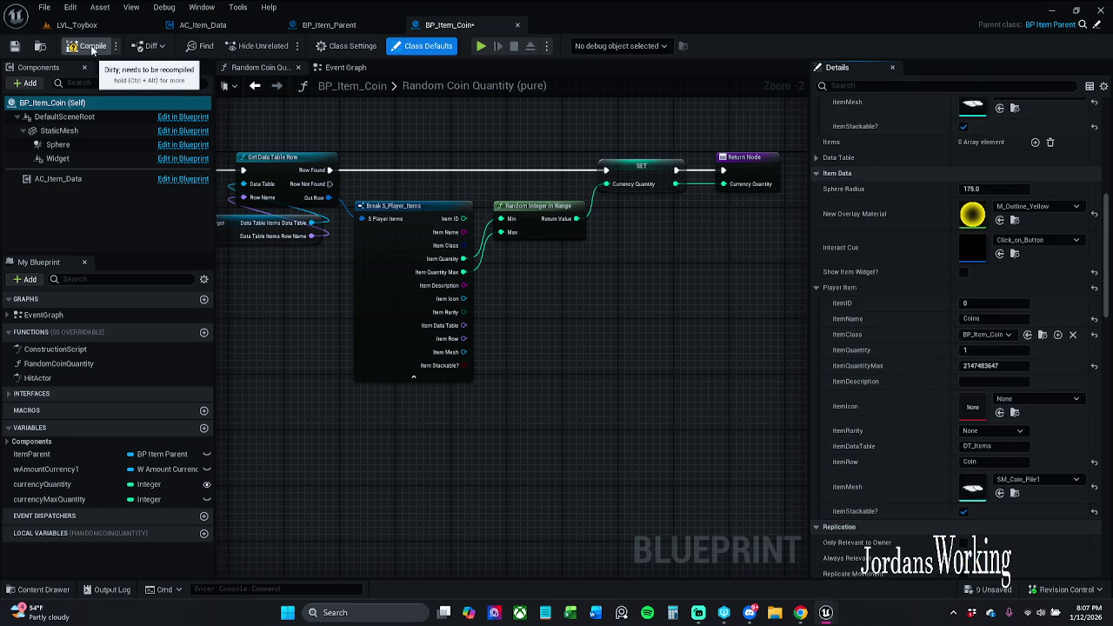
Save and close the coin blueprint, then open BP_Item_Helmet from _Inventory
click(15, 46)
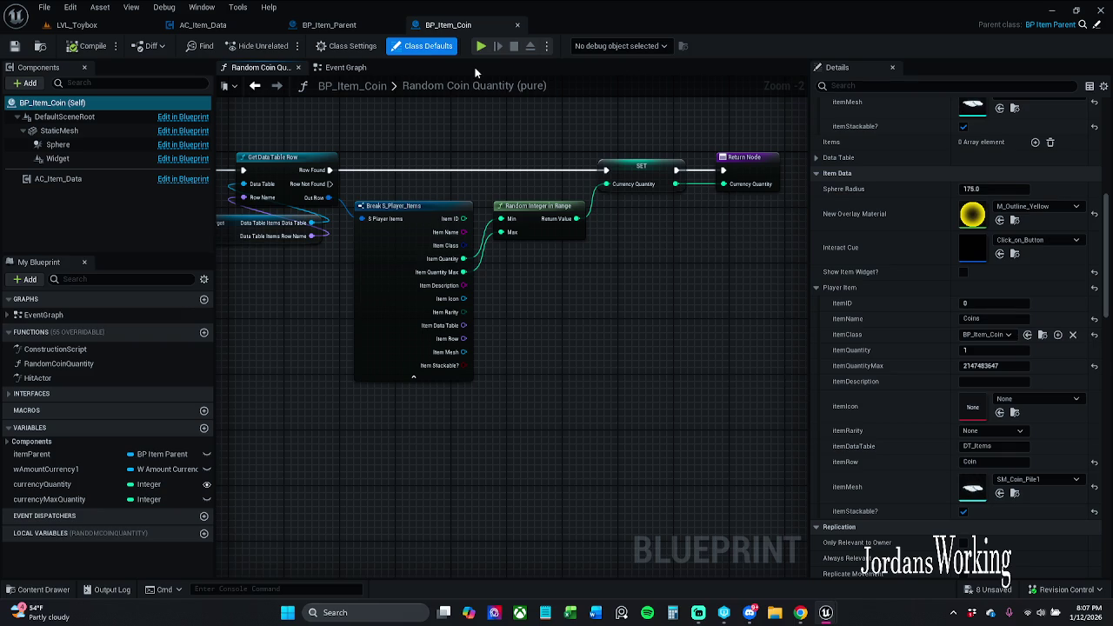
click(516, 26)
click(35, 589)
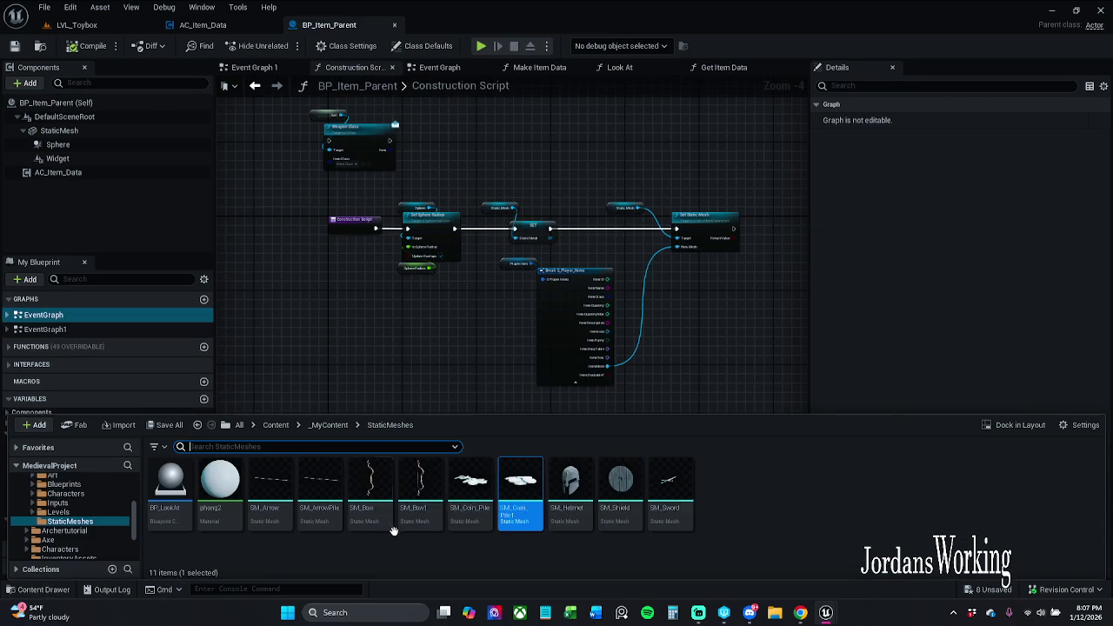
scroll(70, 519, up, 5)
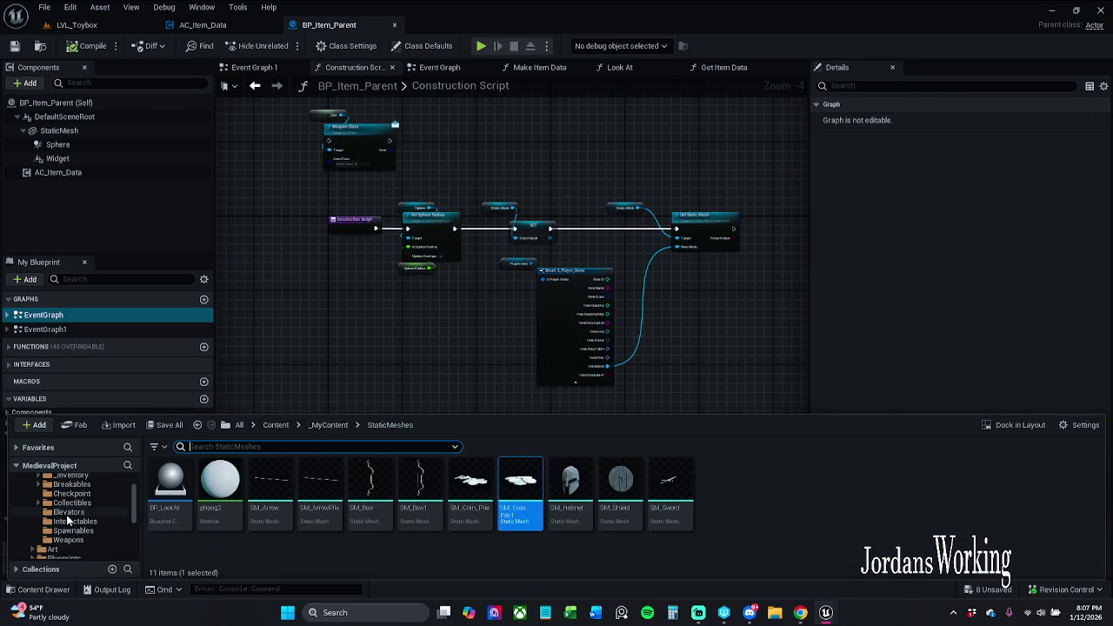
click(69, 517)
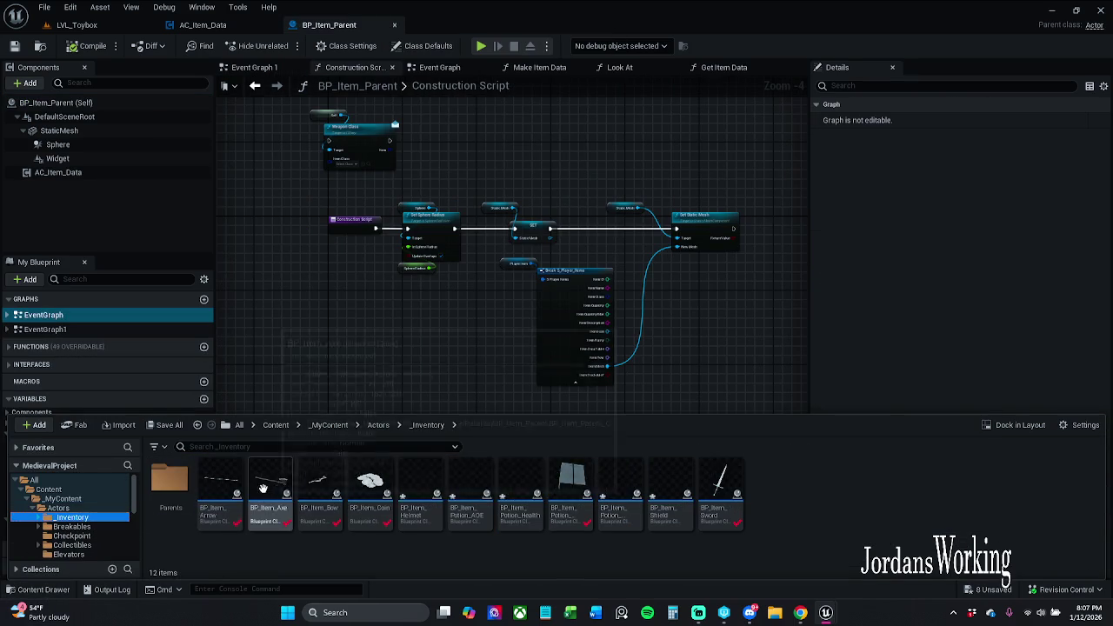
double_click(420, 489)
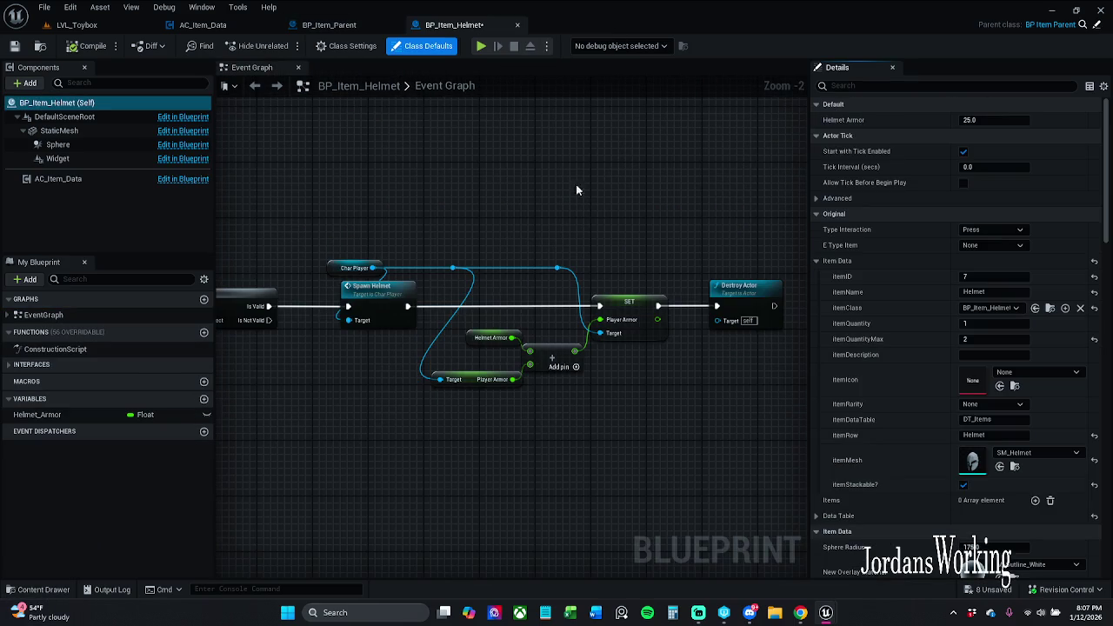
Locate the SM_Helmet mesh asset from the helmet's static mesh component
click(59, 131)
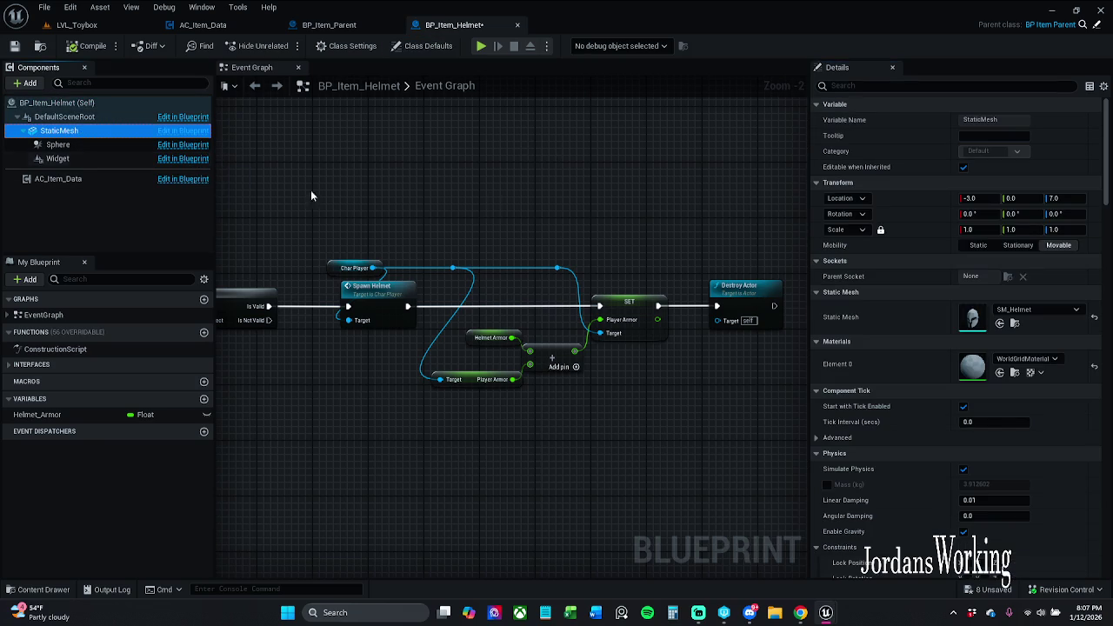
click(1018, 325)
click(531, 181)
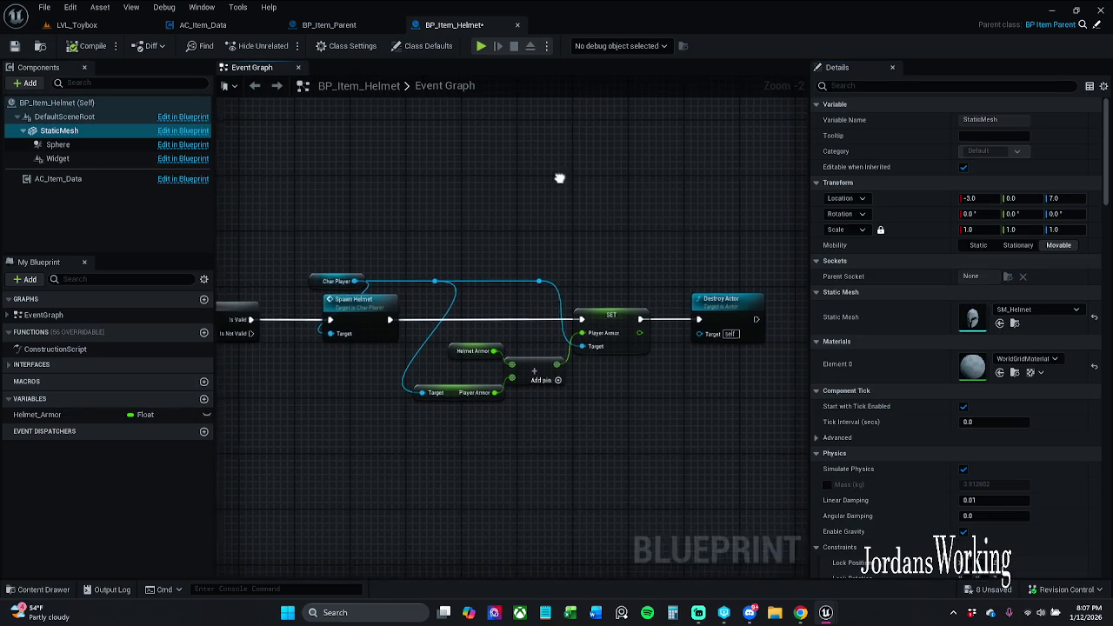
click(396, 46)
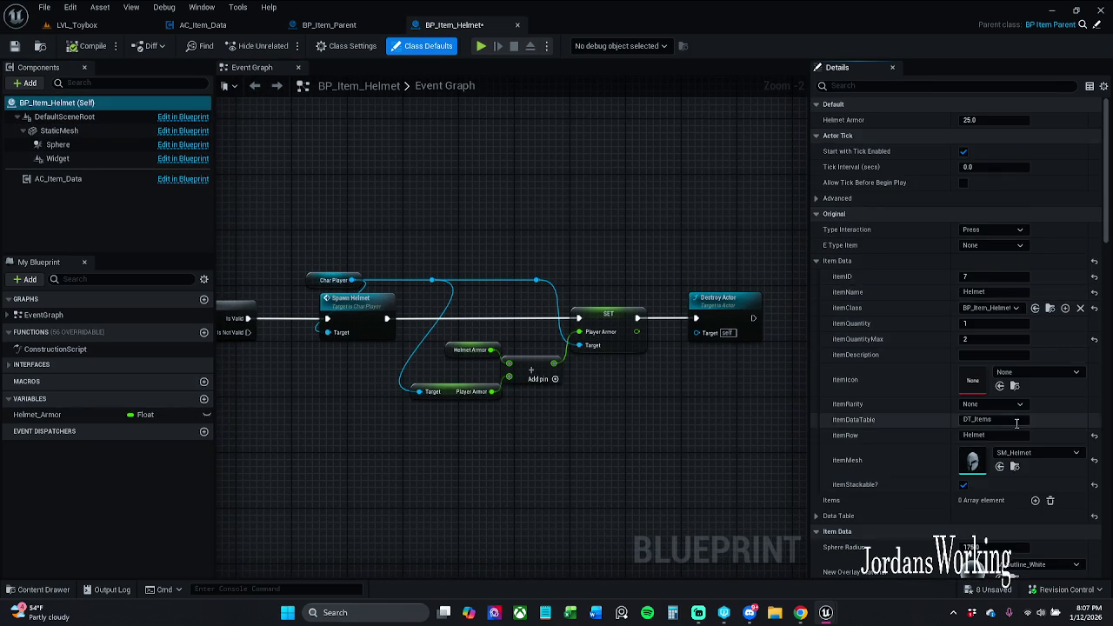
scroll(1012, 423, down, 5)
scroll(1000, 469, down, 5)
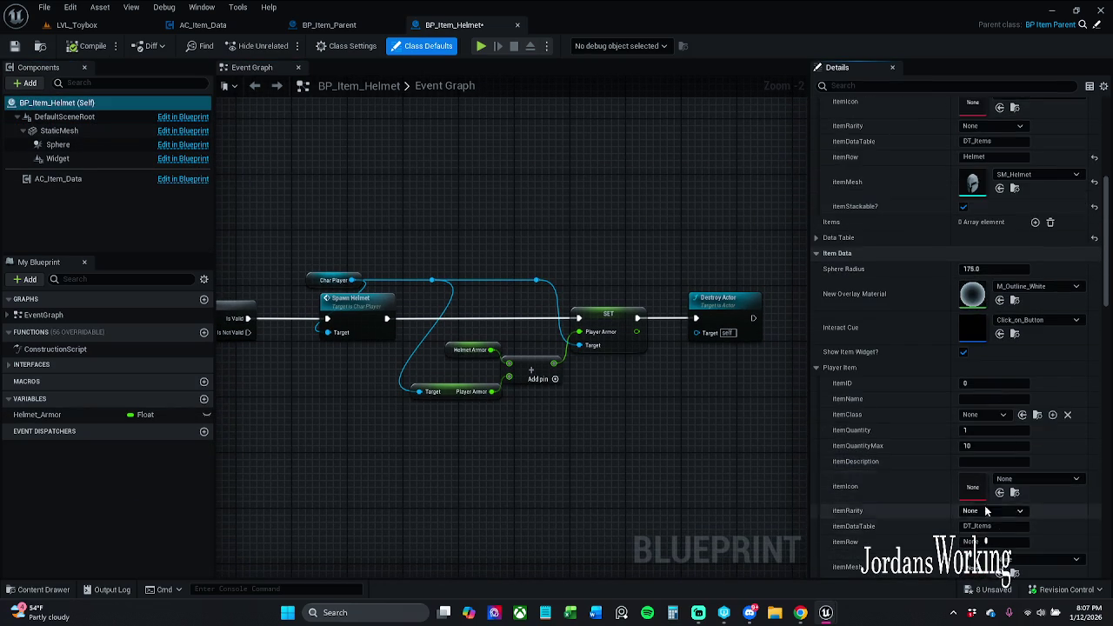
scroll(991, 368, up, 2)
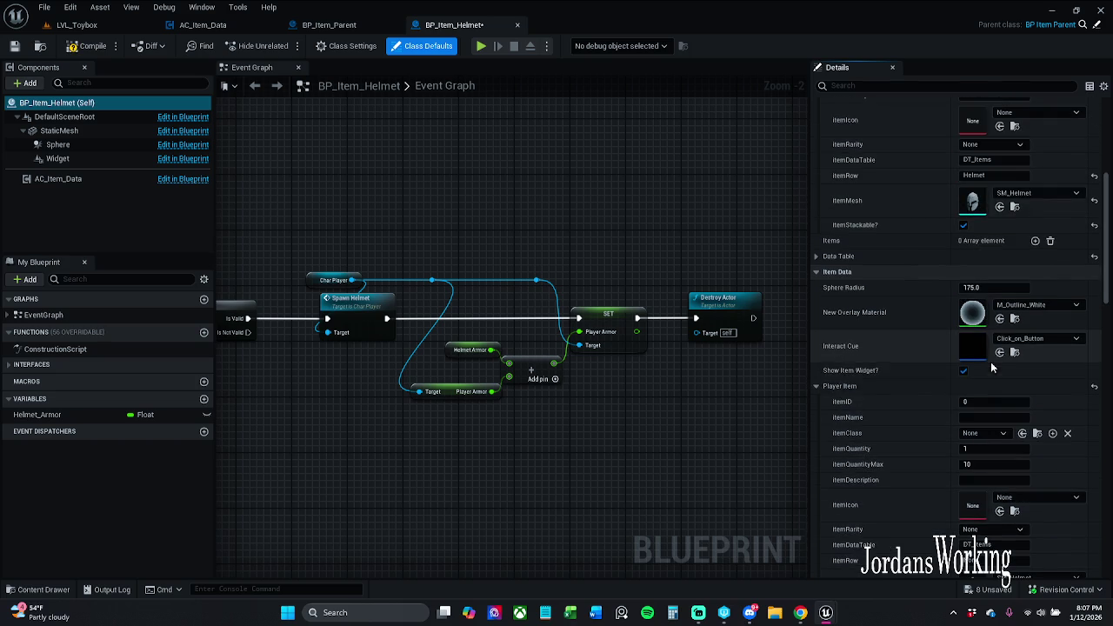
scroll(991, 368, up, 3)
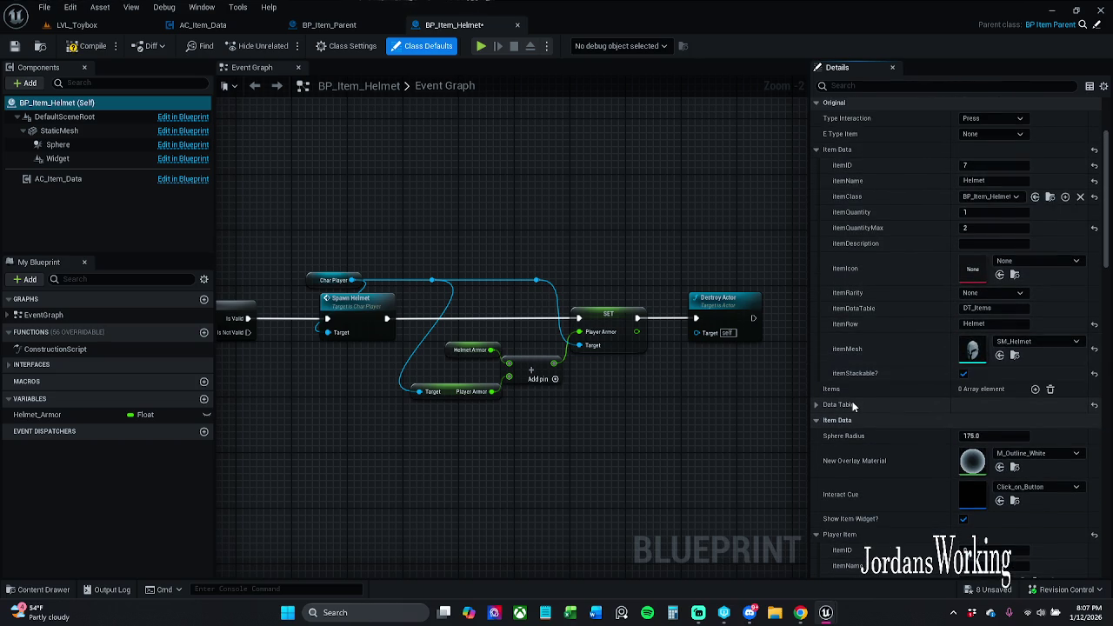
scroll(852, 401, down, 1)
scroll(855, 405, down, 4)
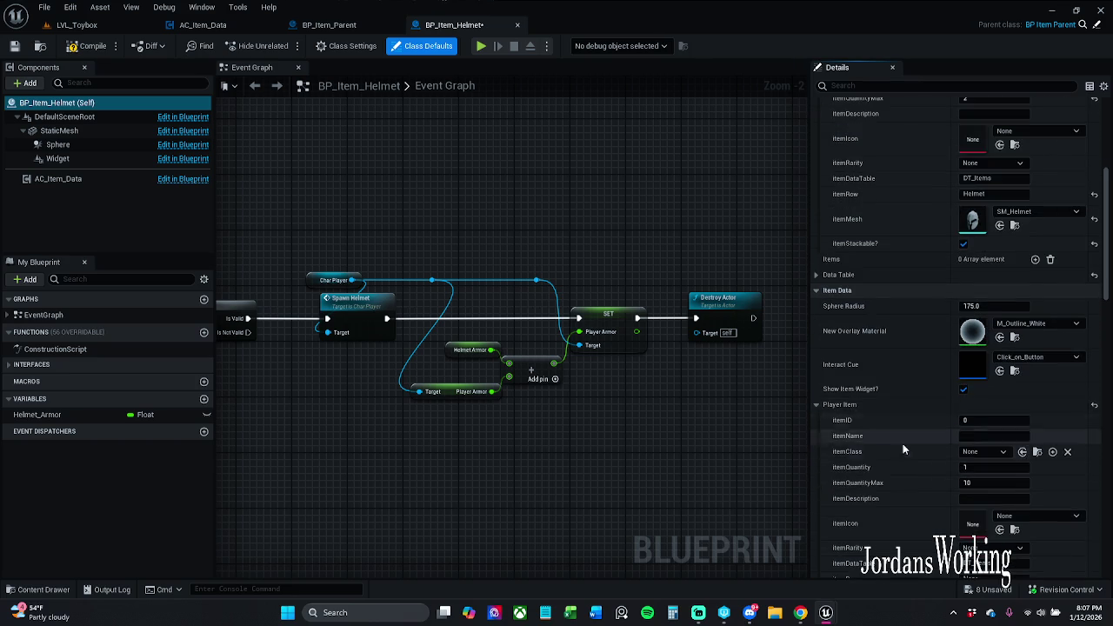
Set the helmet's Player Item ID 7, name Helmet and class BP_Item_Helmet
click(991, 346)
text(Helmet)
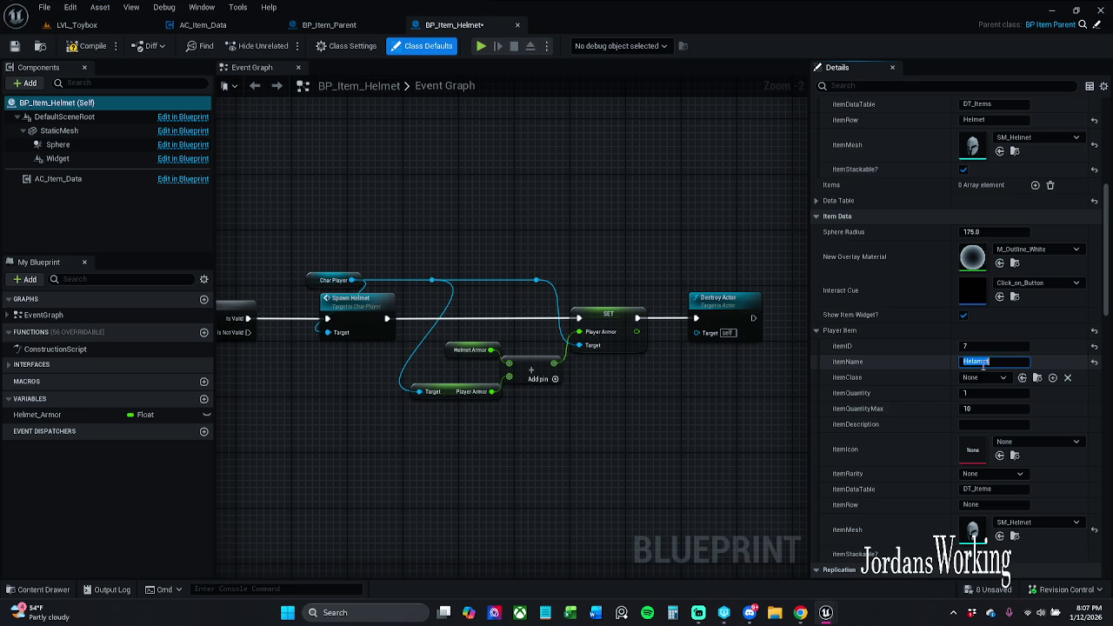
click(986, 377)
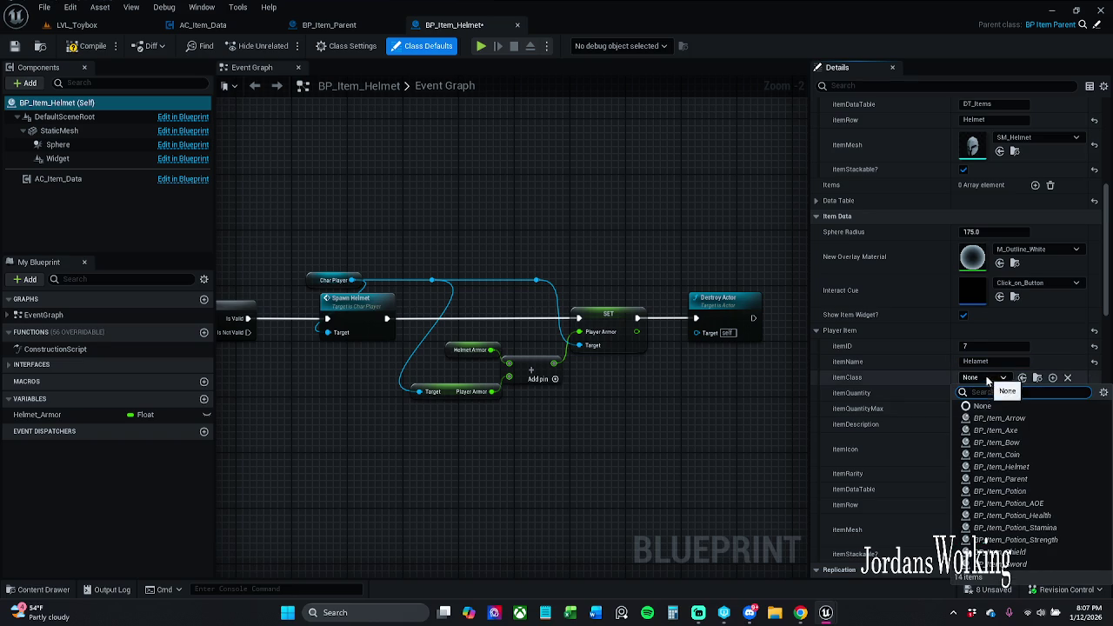
click(1032, 471)
click(1032, 470)
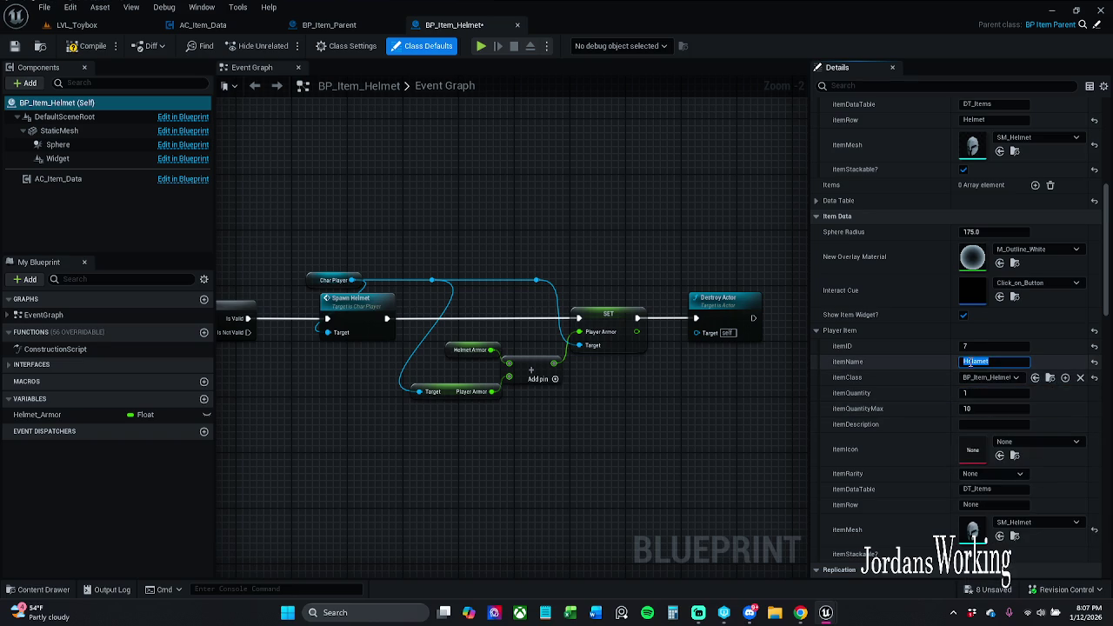
Set data-table row Helmet and maximum quantity 1, then save the helmet blueprint
click(1008, 406)
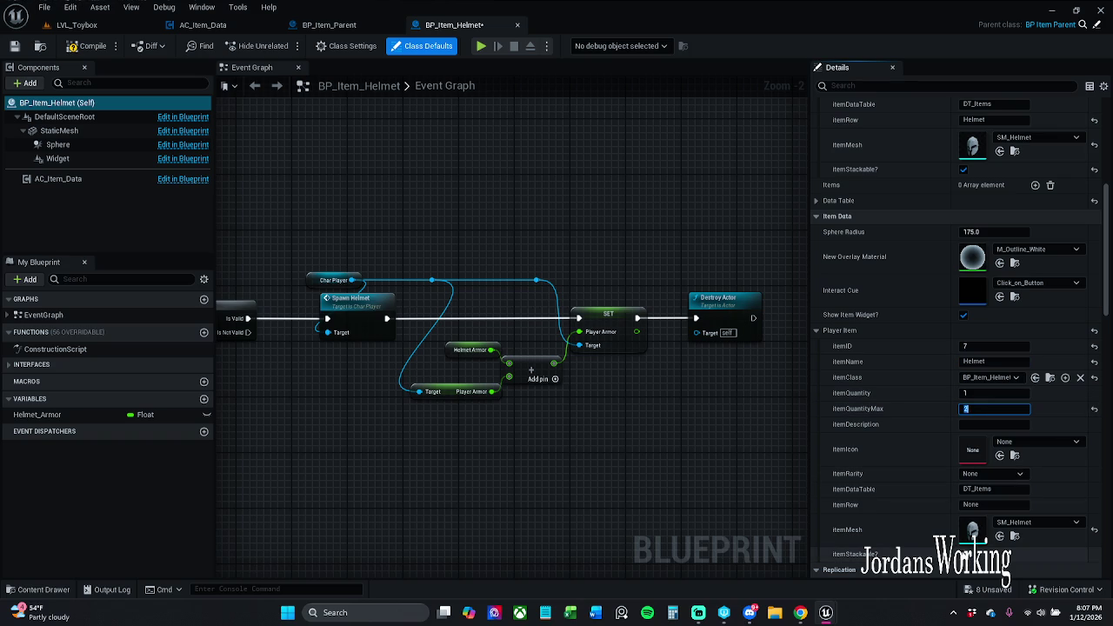
click(993, 505)
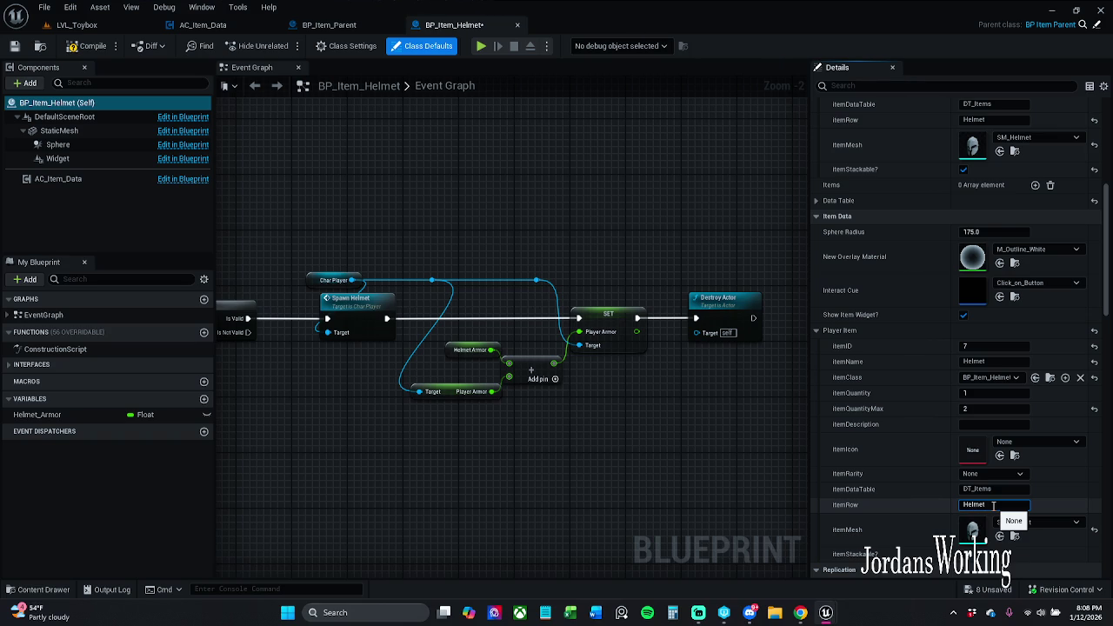
text(Helmet)
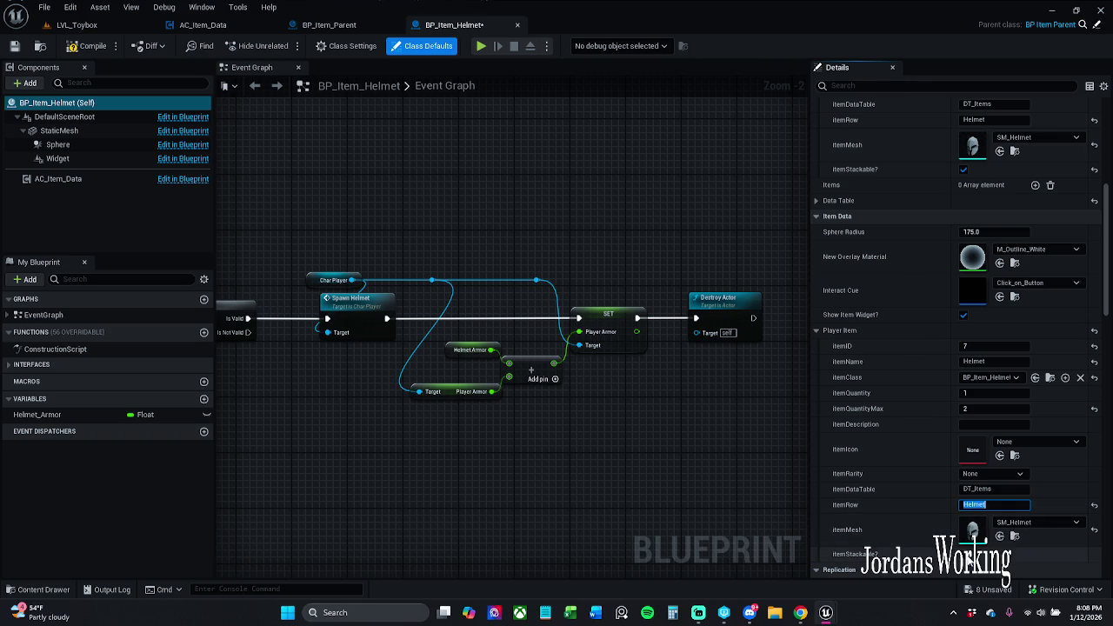
click(983, 425)
click(991, 408)
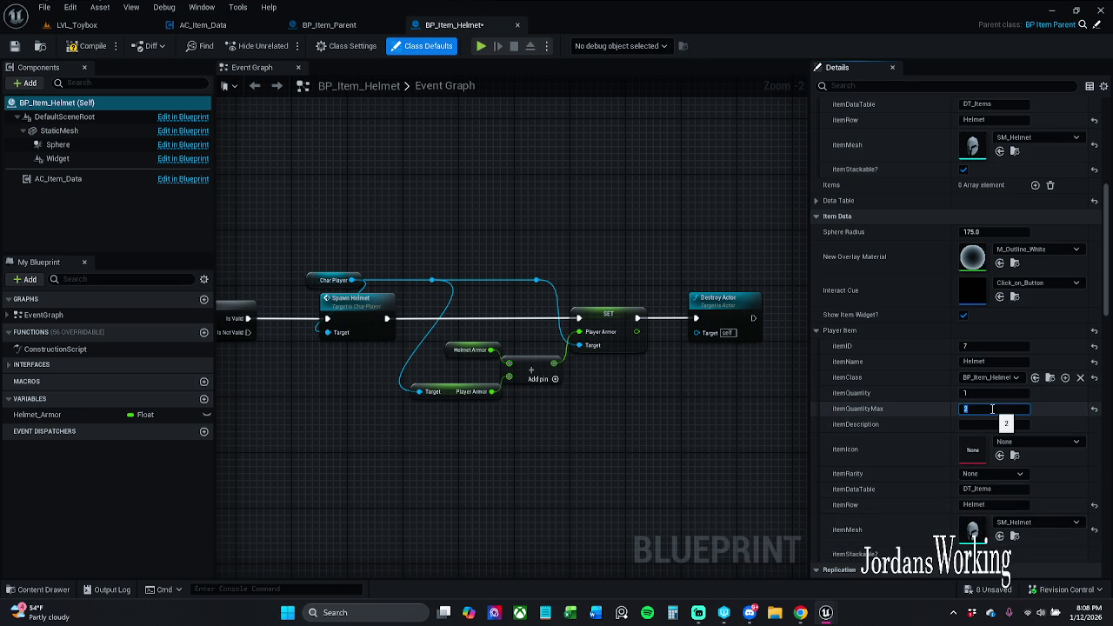
text(1)
key(Return)
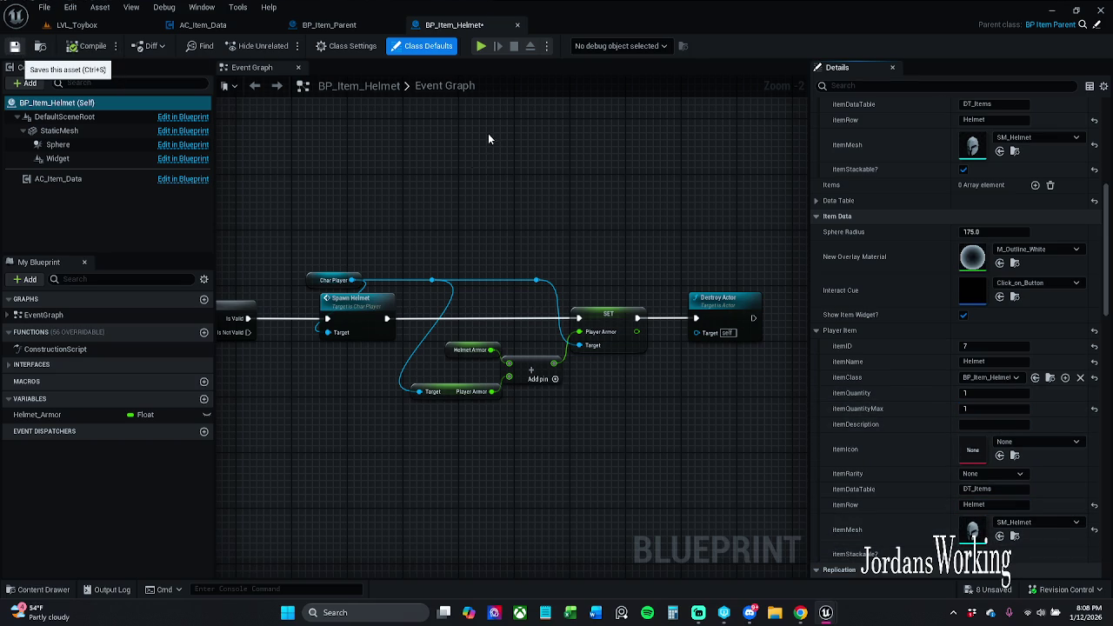
key(ctrl+s)
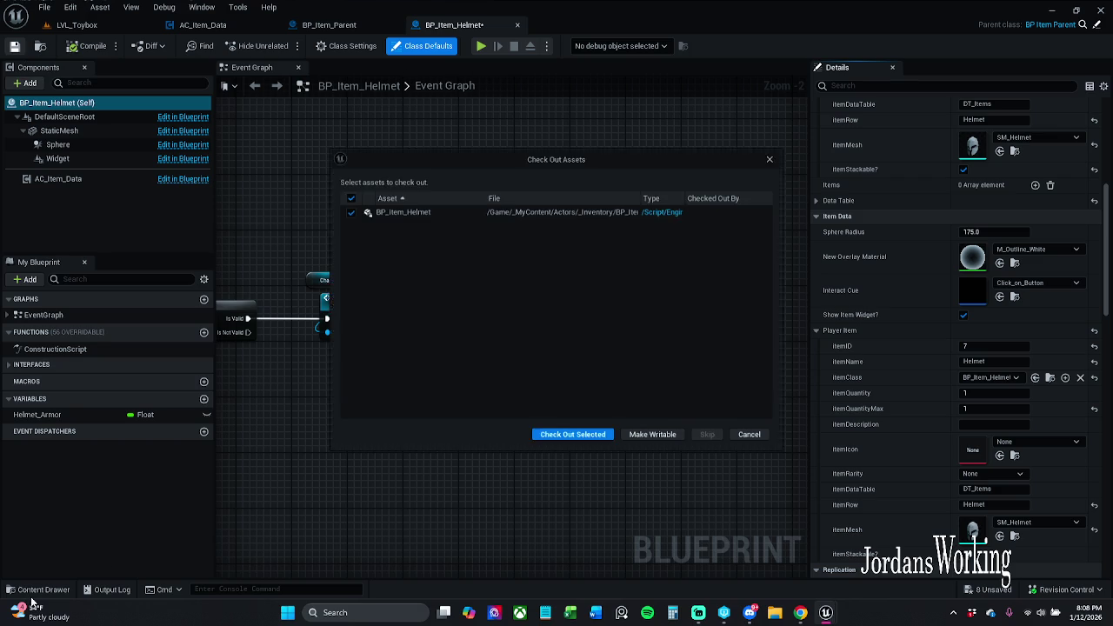
Check out and save BP_Item_Helmet, then open BP_Item_Potion_AOE from _Inventory
click(572, 436)
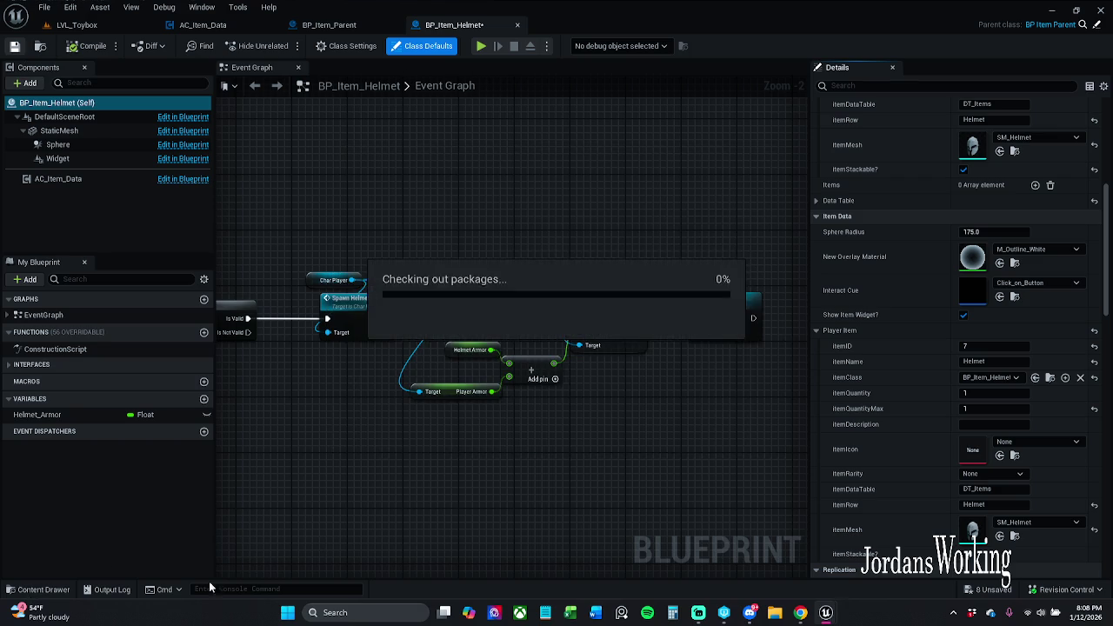
click(38, 589)
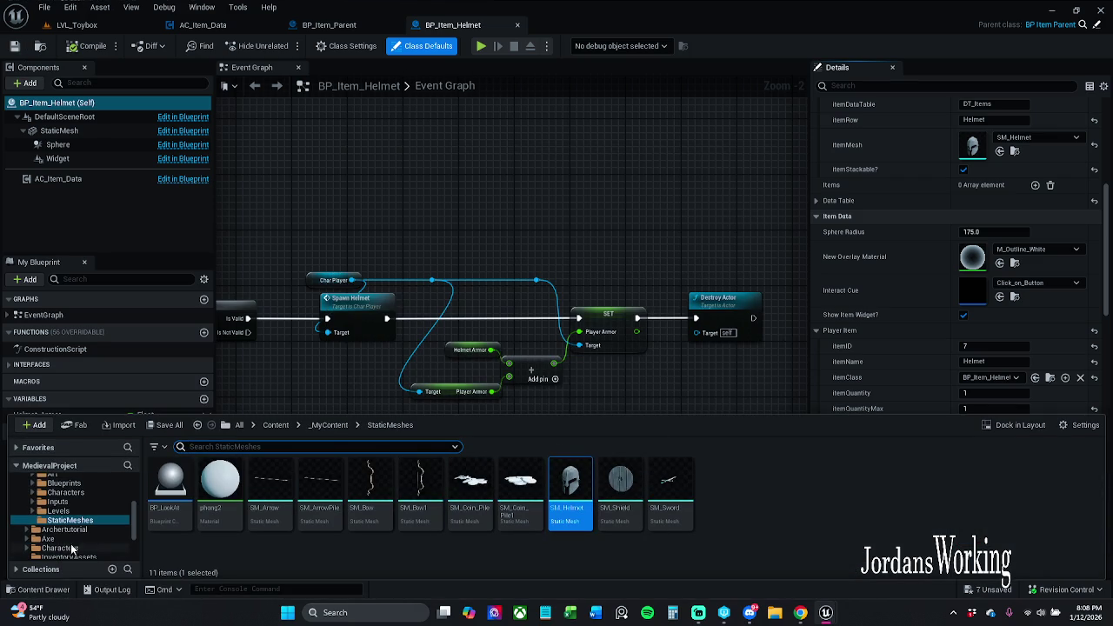
scroll(68, 539, up, 10)
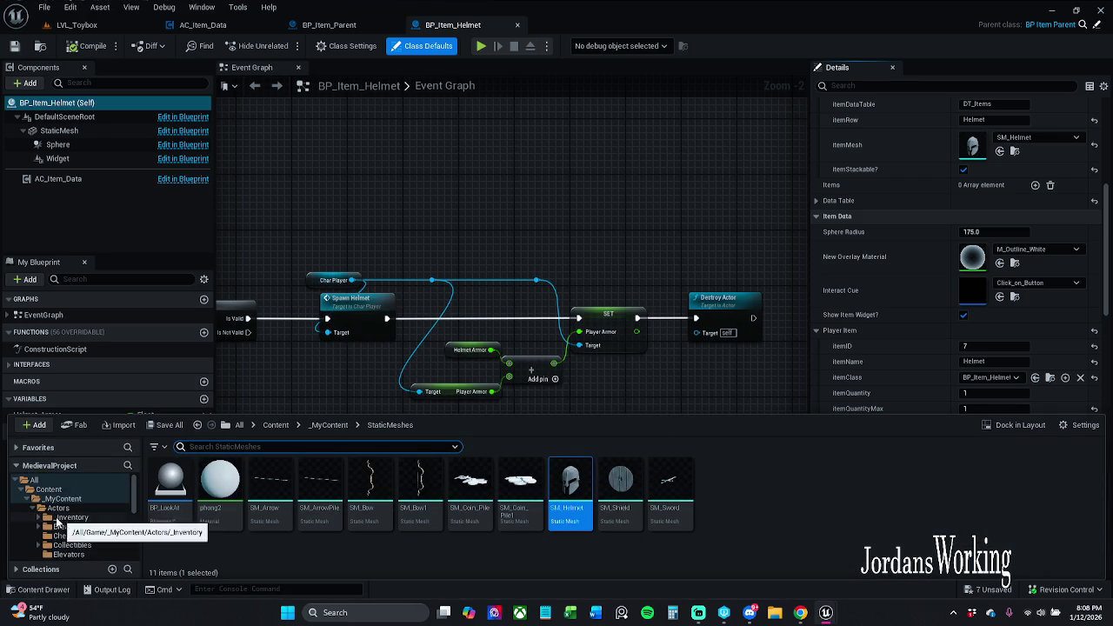
click(69, 517)
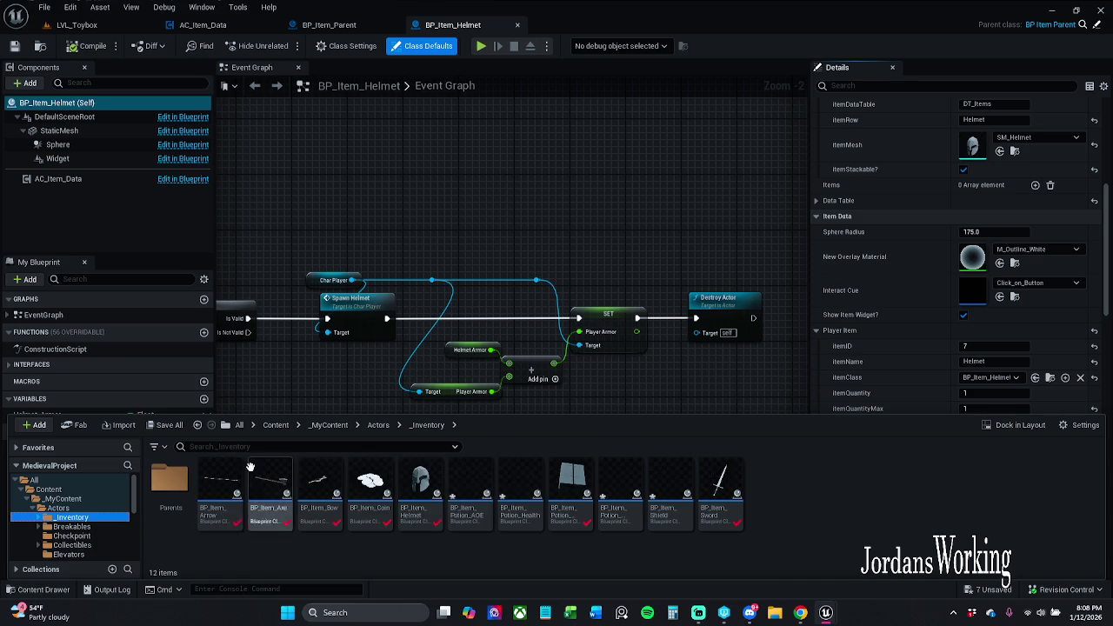
double_click(463, 485)
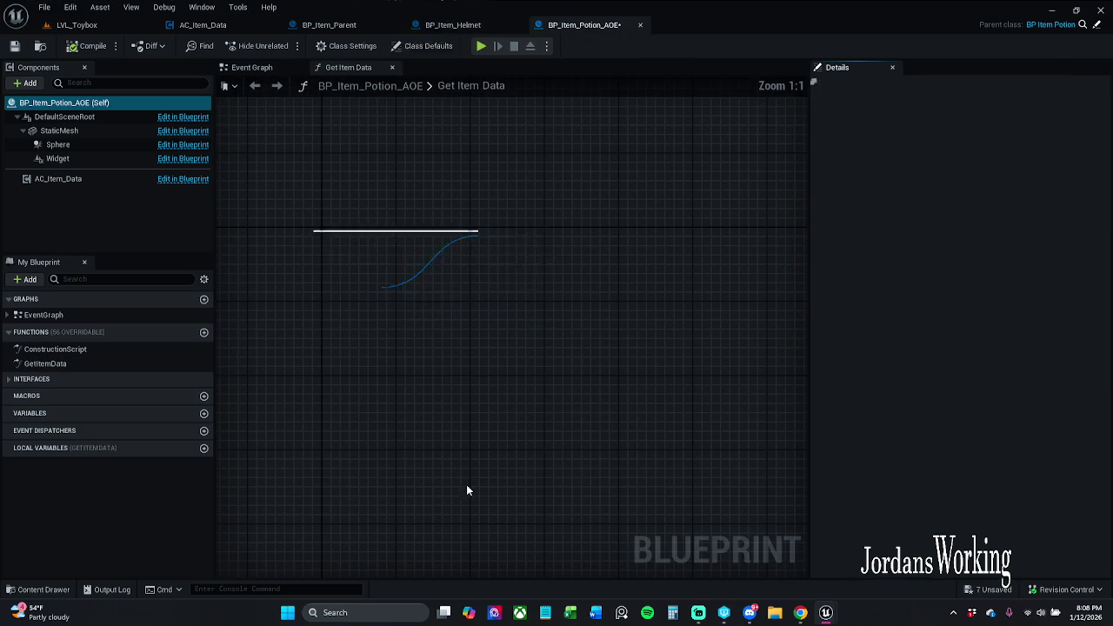
Set the AOE potion's item mesh to SM_Pyramid_01 and mark it stackable
click(110, 133)
click(1014, 323)
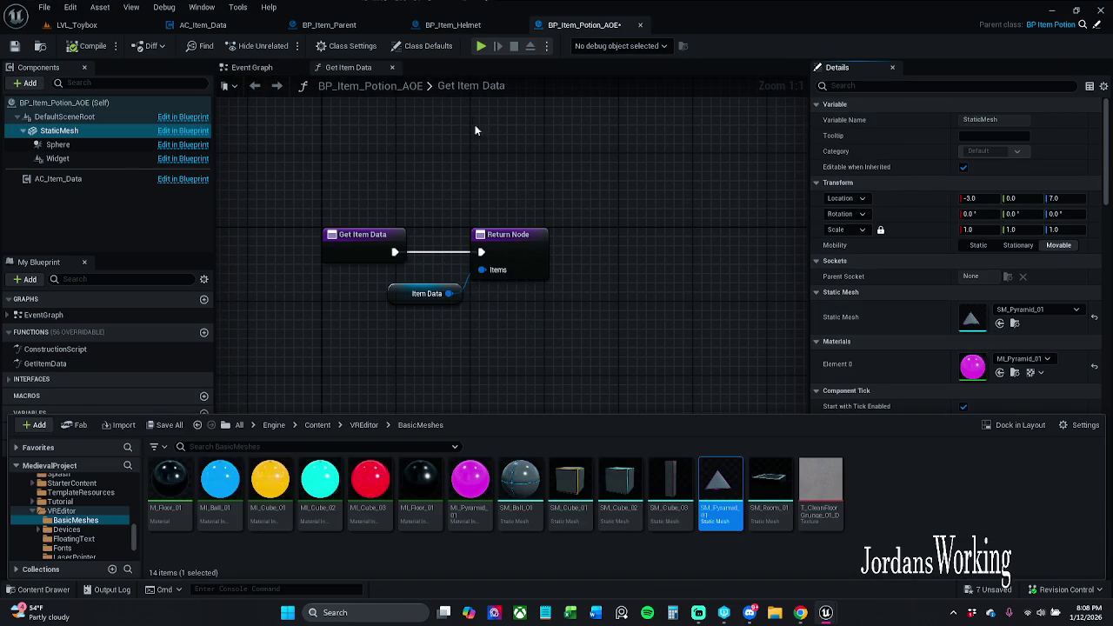
click(422, 45)
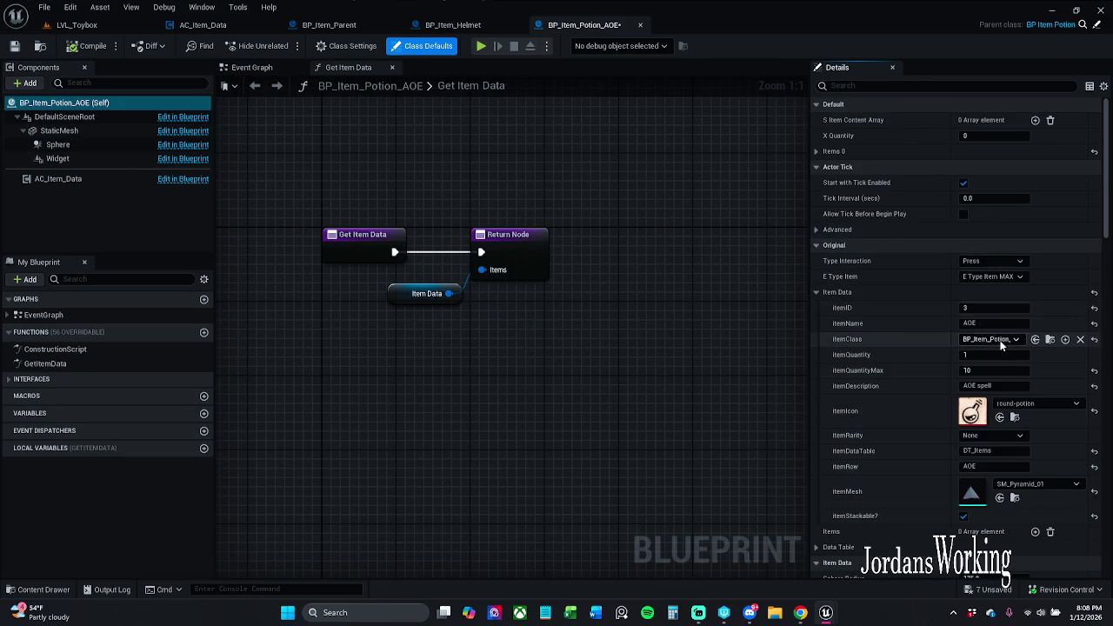
scroll(985, 503, down, 10)
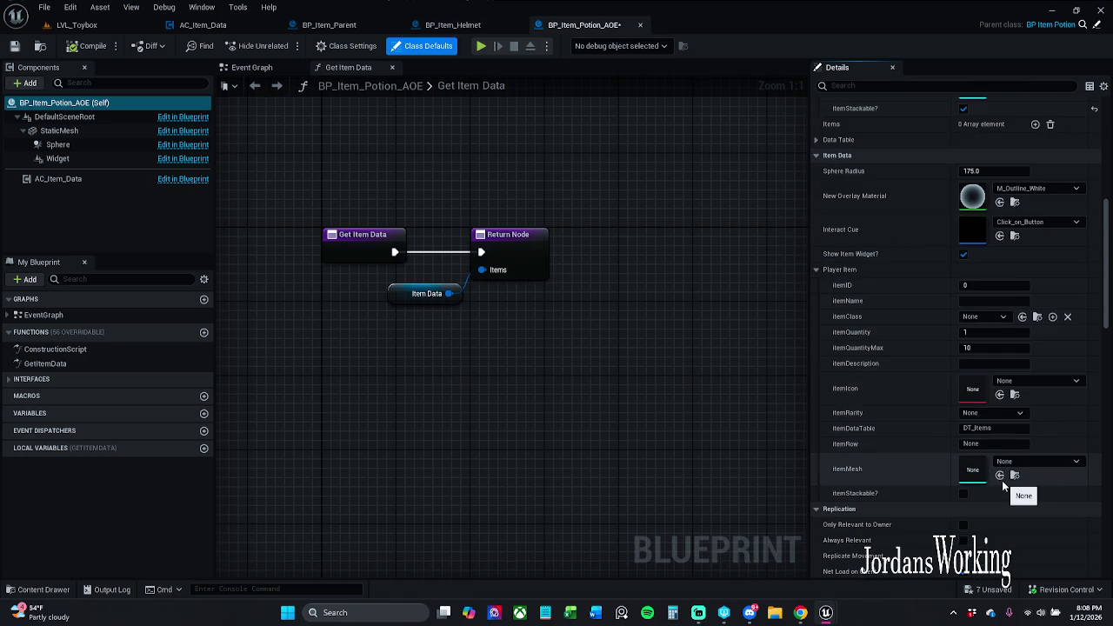
click(1000, 474)
click(963, 493)
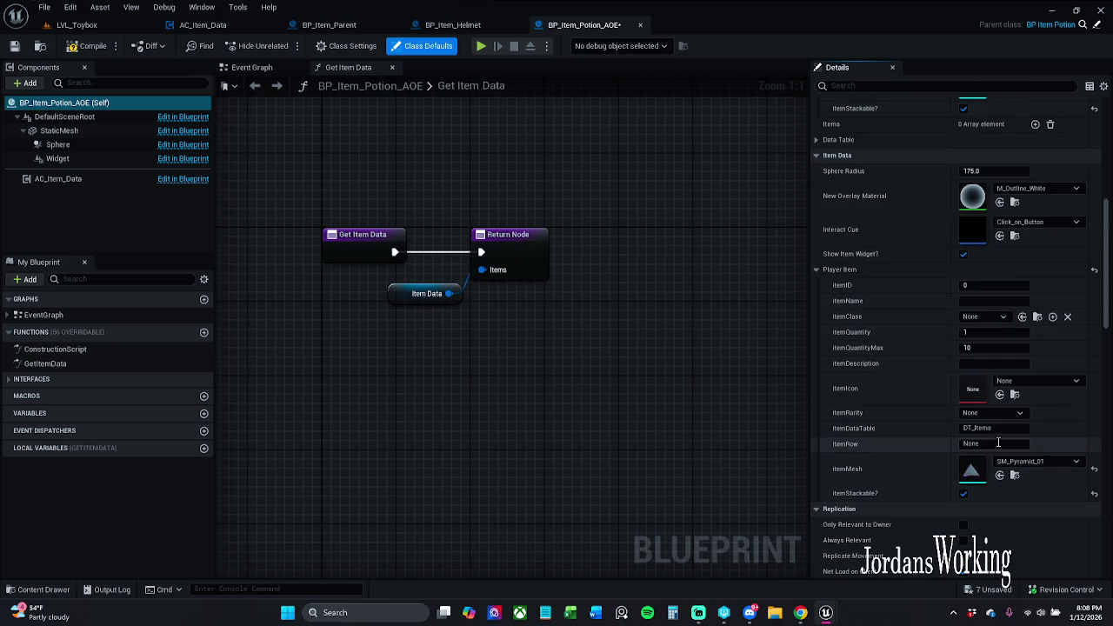
Set the data-table row to AOE and item class to BP_Item_Potion_AOE
click(998, 444)
text(AOE)
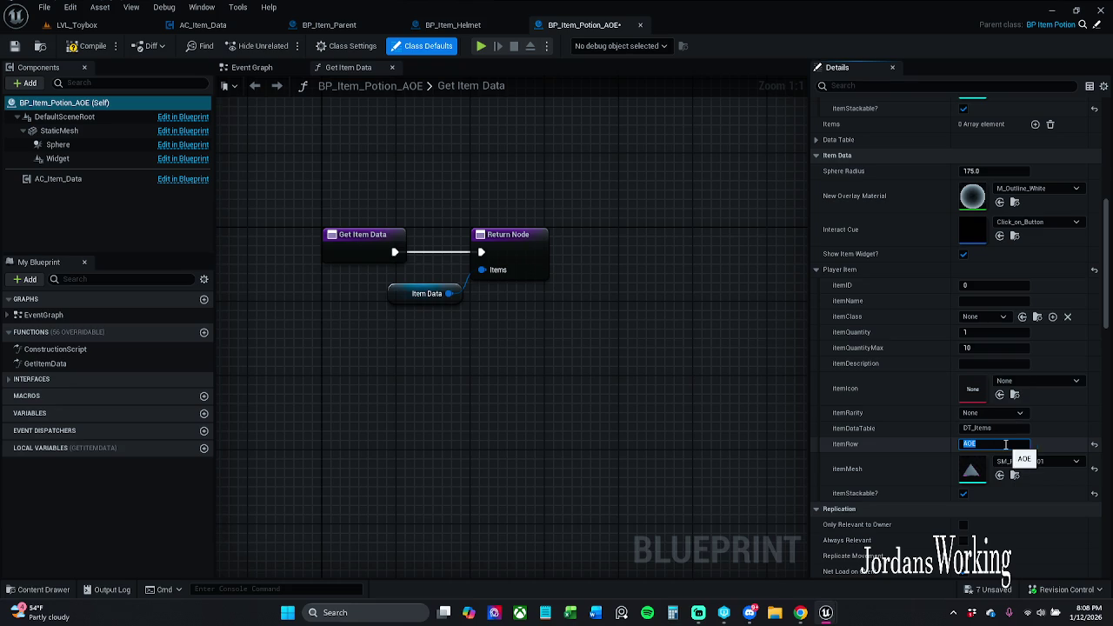
key(Return)
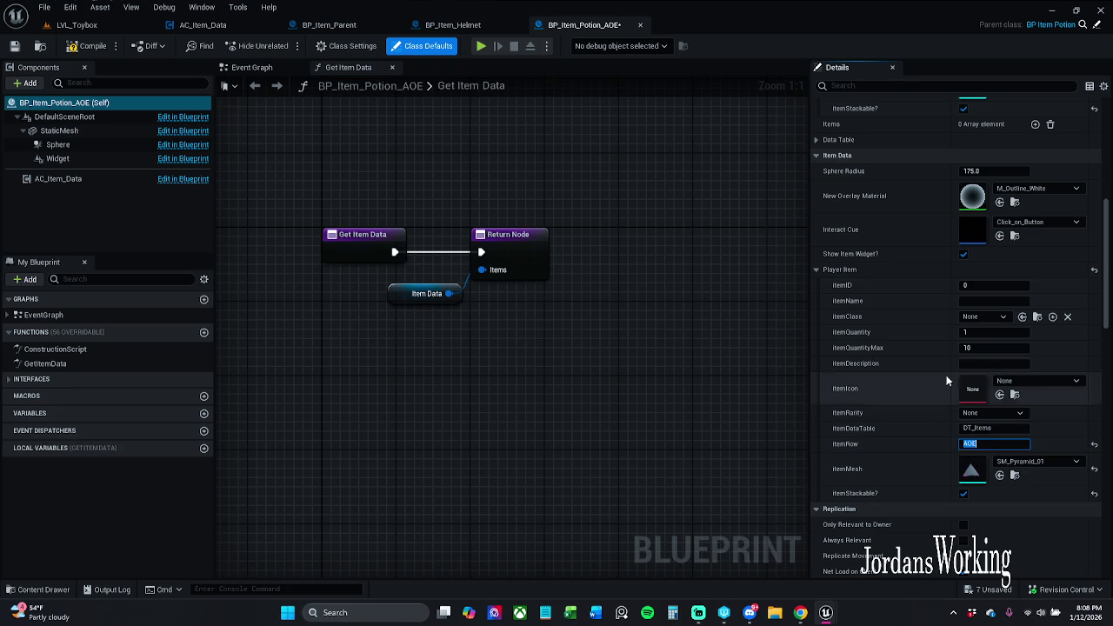
click(974, 348)
scroll(971, 346, up, 1)
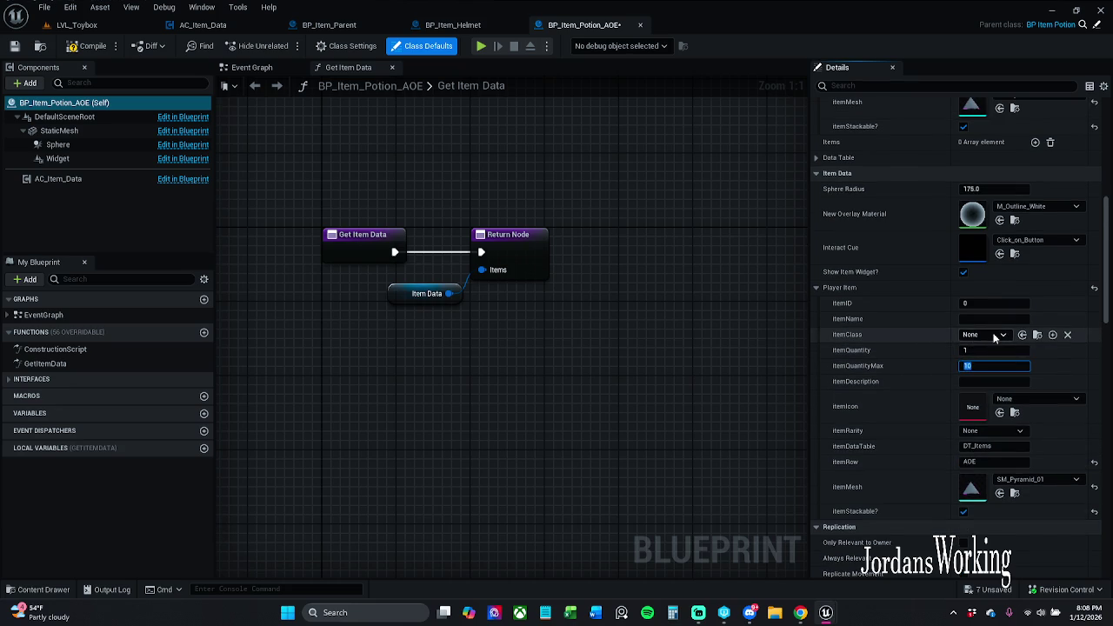
click(993, 334)
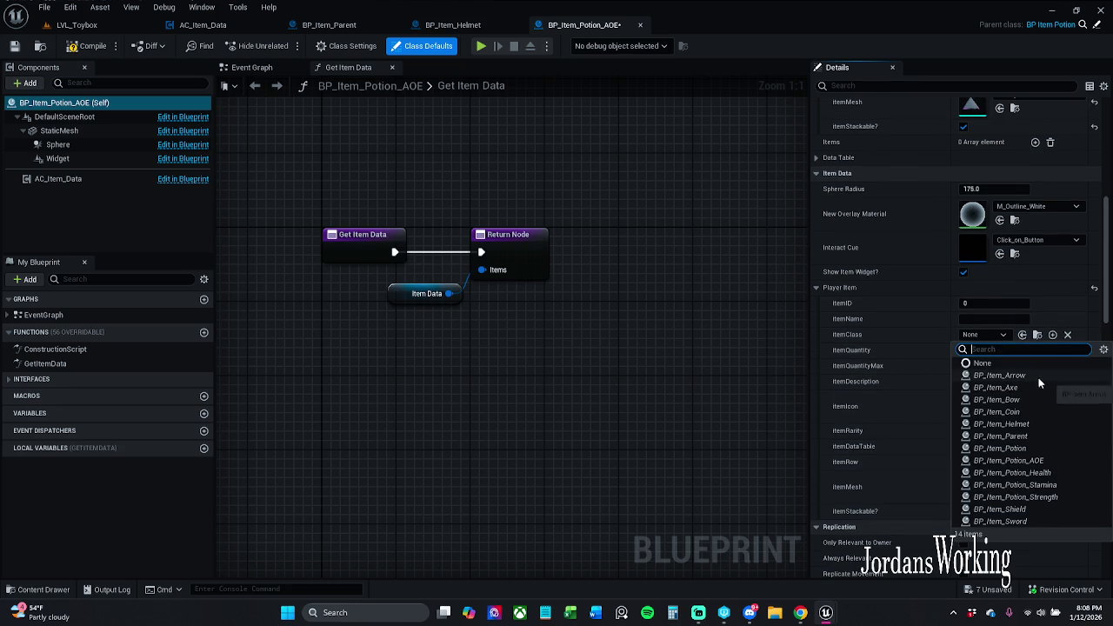
click(1035, 460)
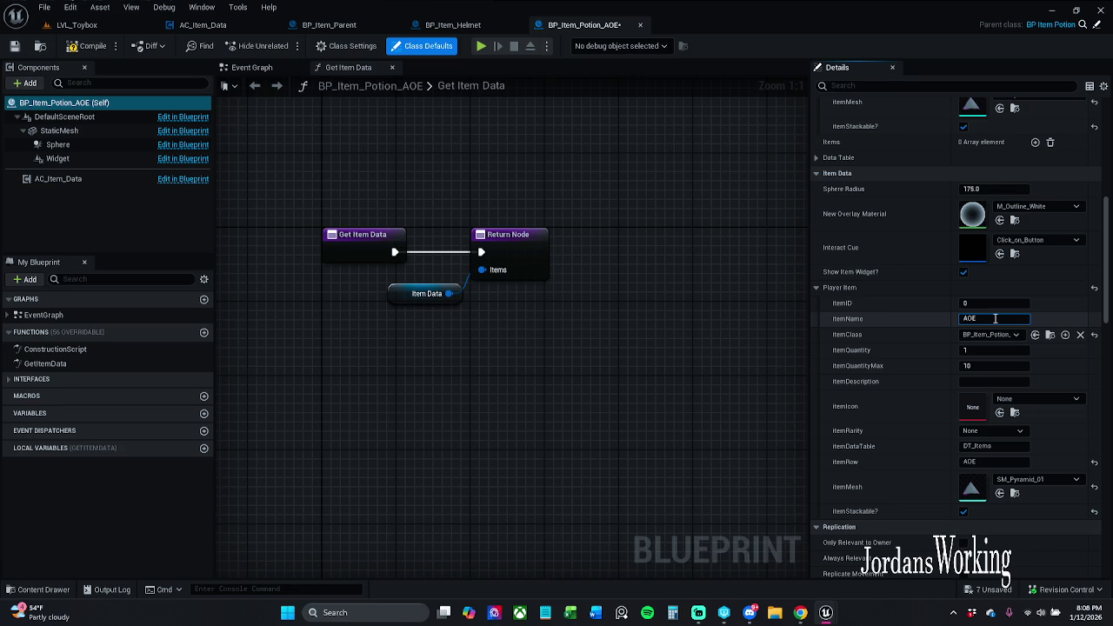
Set the item ID to 3 and save the AOE potion blueprint, checking it out
scroll(840, 245, up, 5)
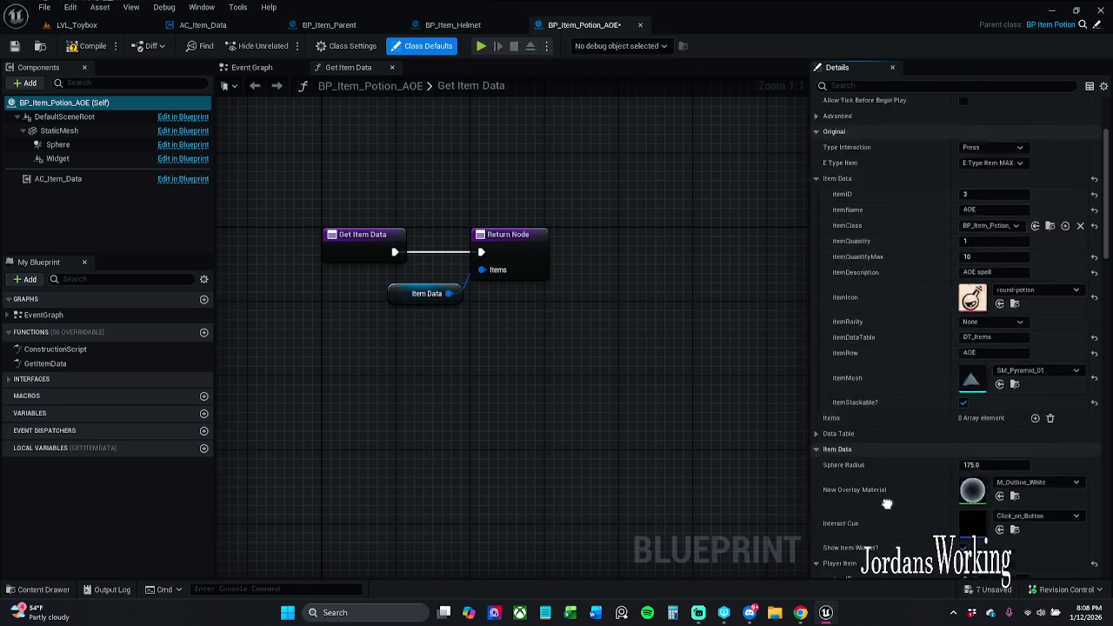
scroll(907, 245, down, 5)
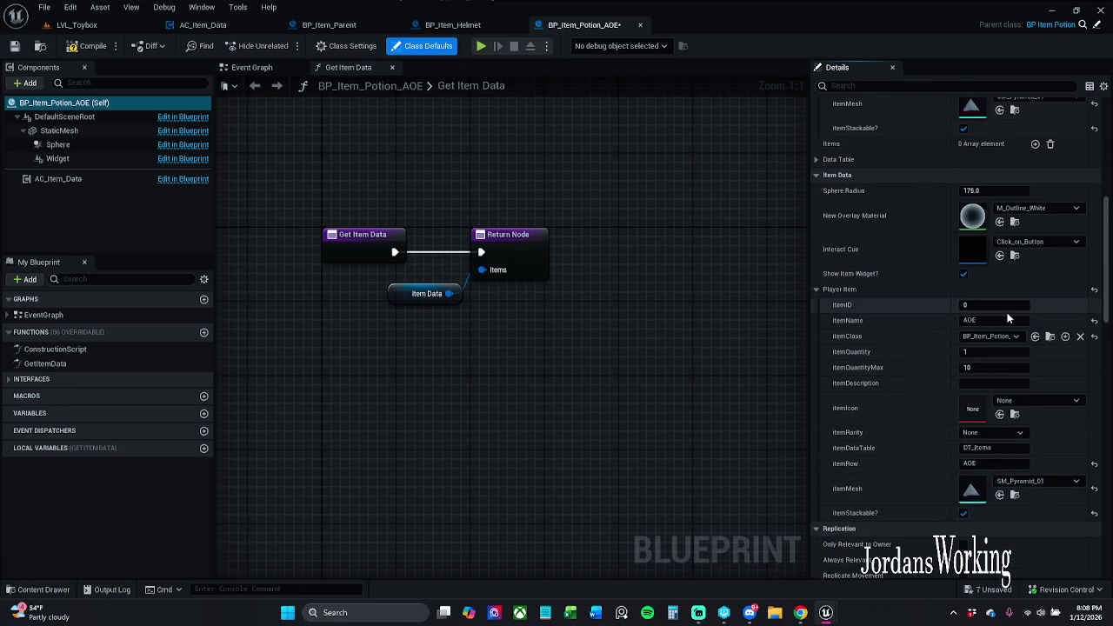
click(1003, 306)
click(93, 45)
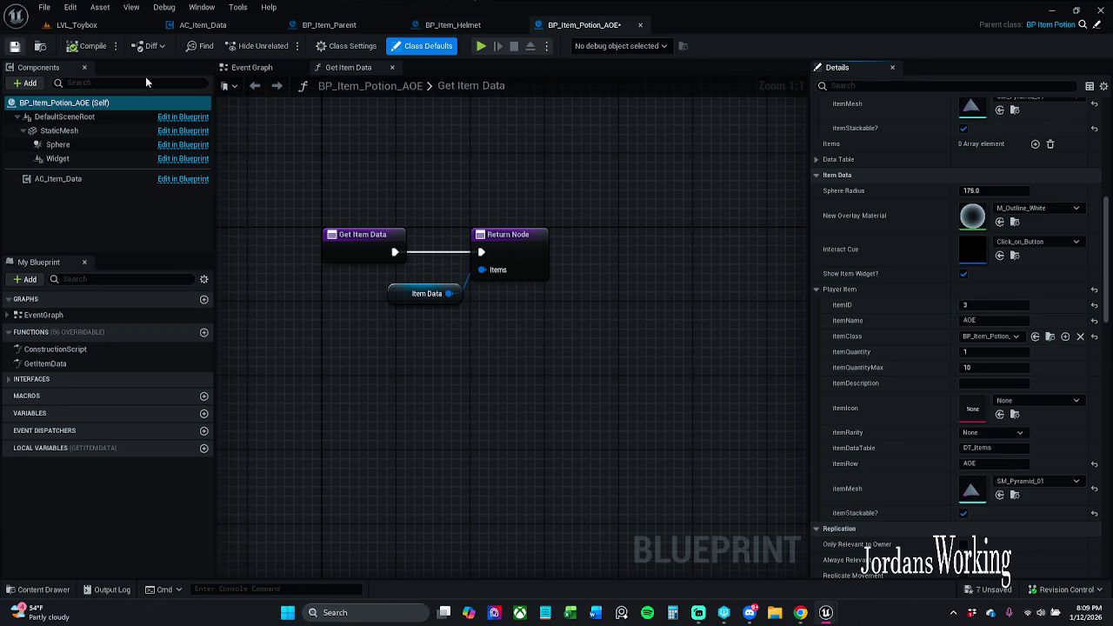
key(ctrl+s)
click(572, 437)
Close the AOE potion and Helmet blueprint tabs and browse back to _Inventory
click(640, 26)
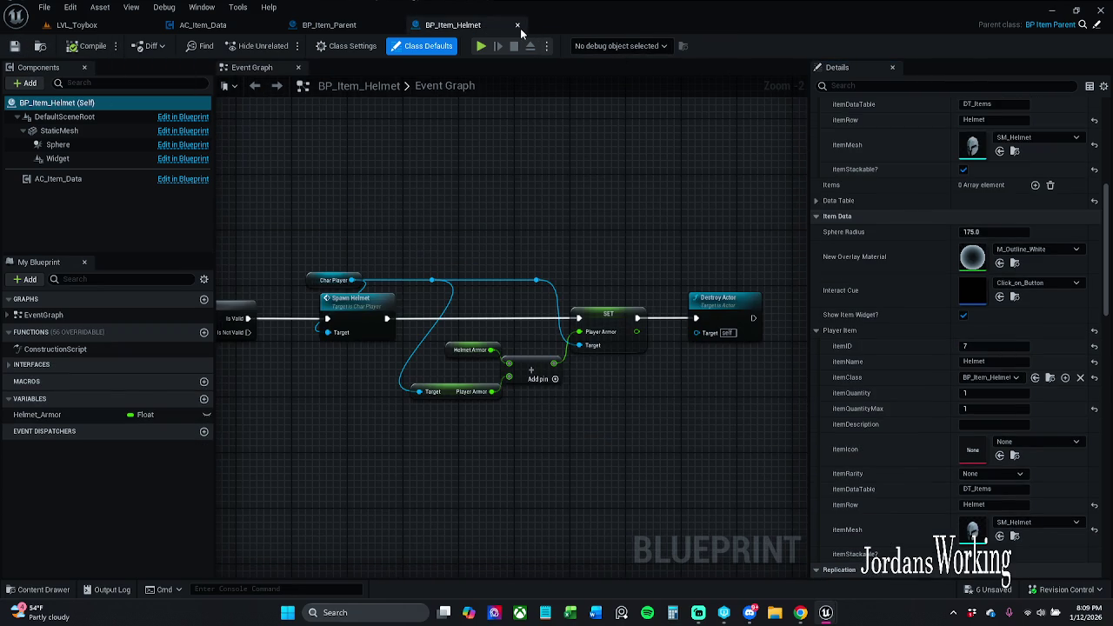
click(518, 26)
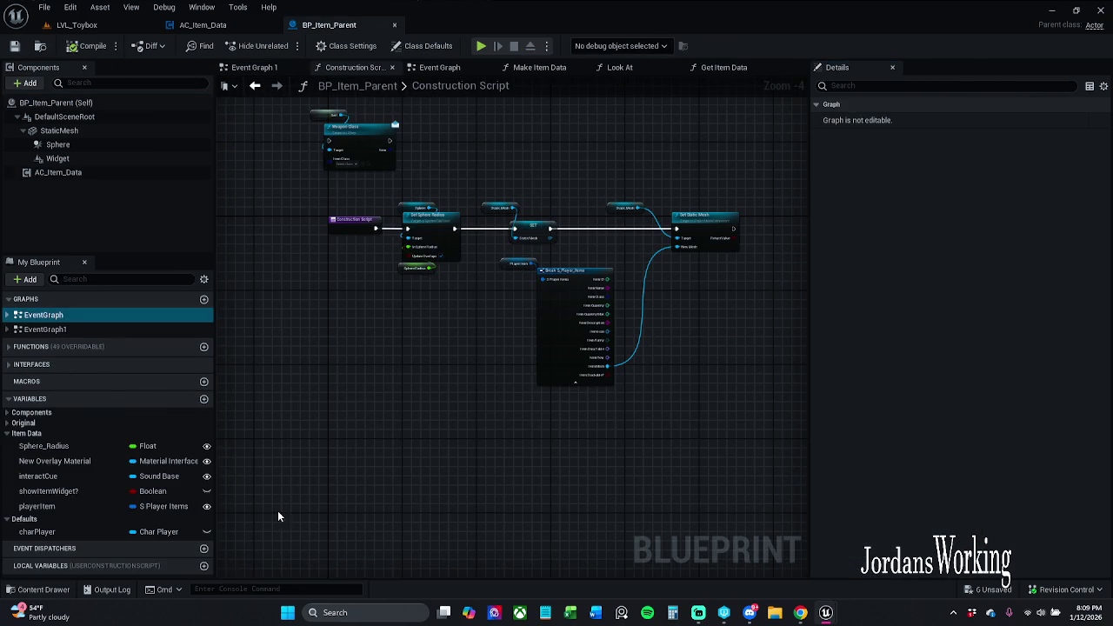
click(36, 590)
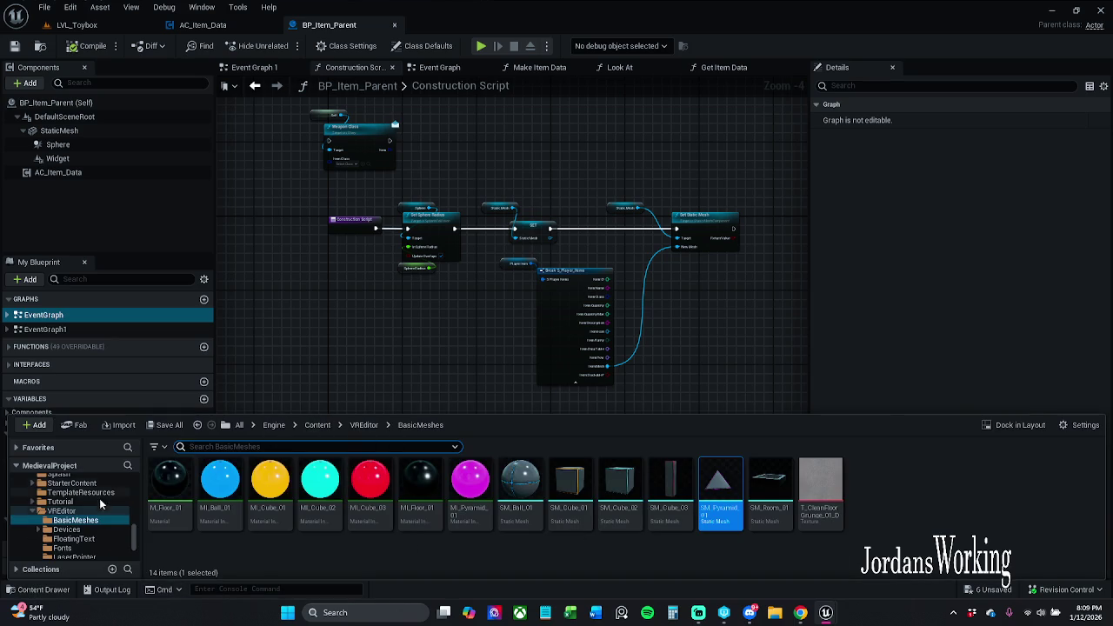
scroll(87, 513, up, 5)
scroll(67, 520, up, 10)
click(70, 505)
Open BP_Item_Potion_Health, edit its Player Item ID, and set its class to the Health potion
double_click(523, 478)
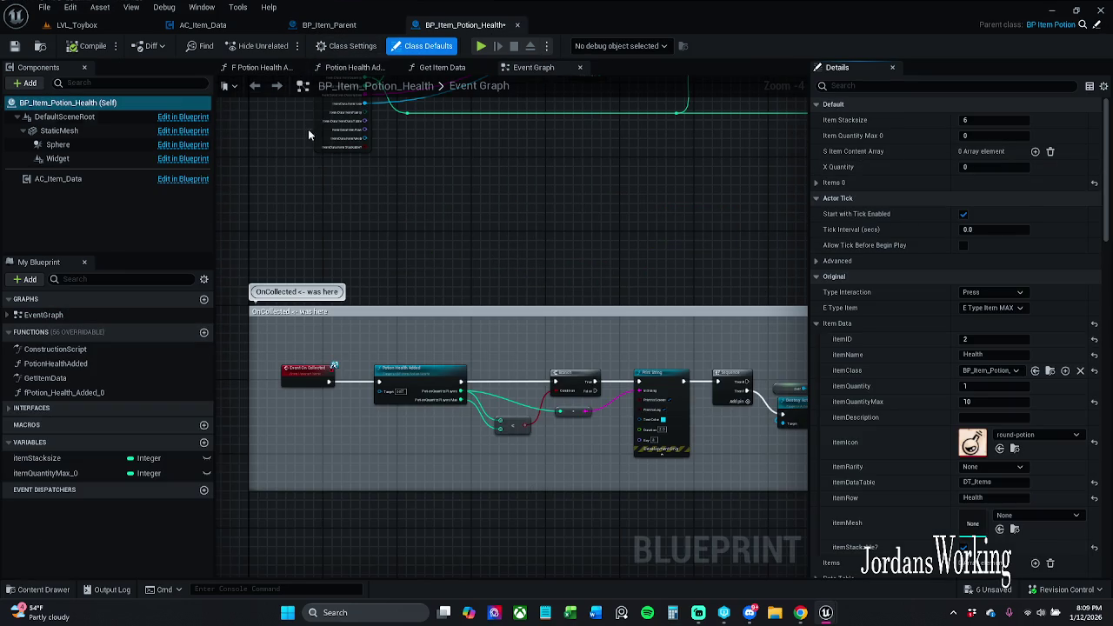
scroll(956, 324, down, 6)
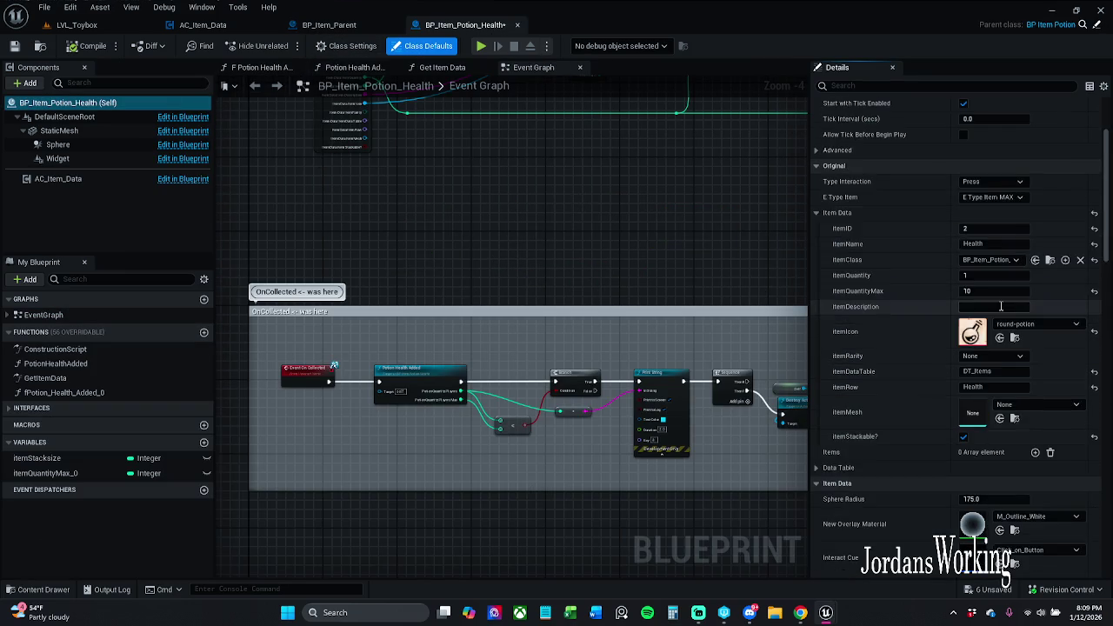
click(1012, 410)
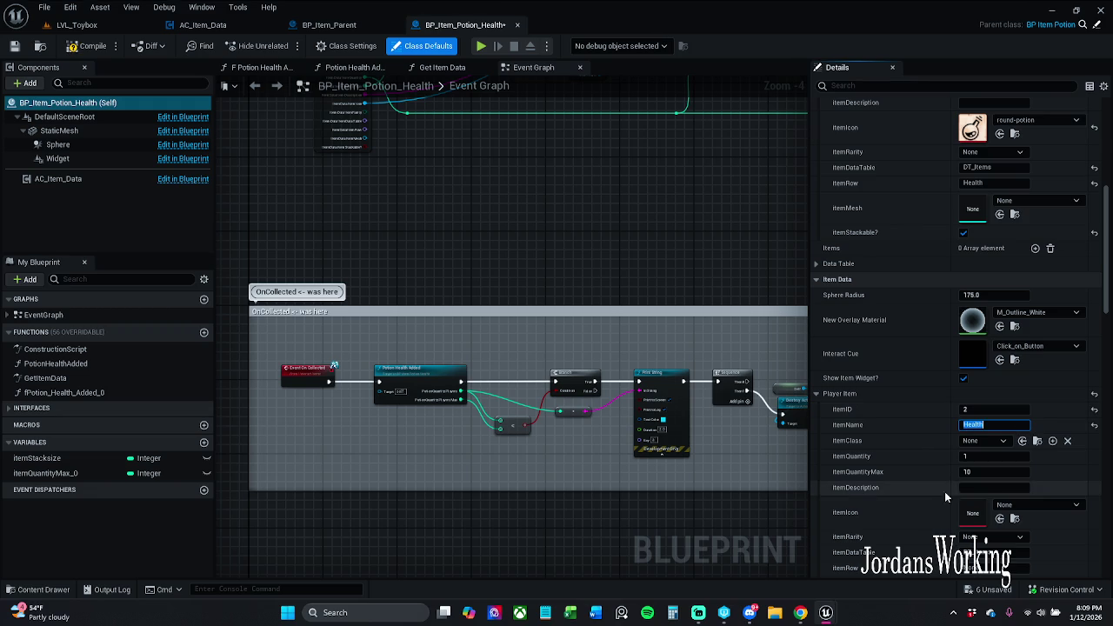
click(982, 440)
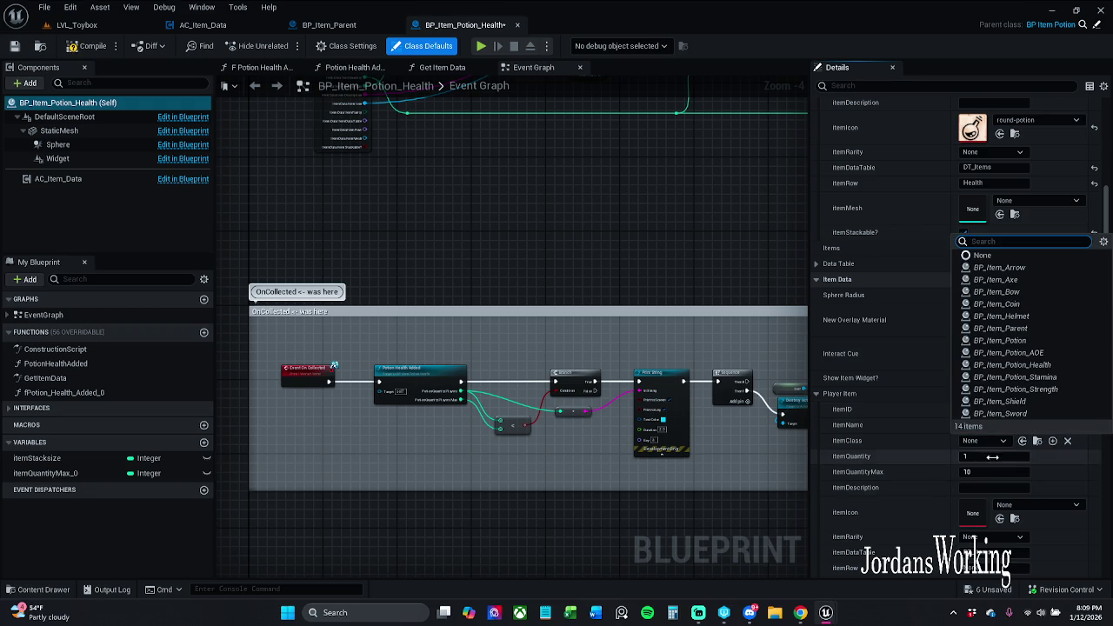
click(1059, 388)
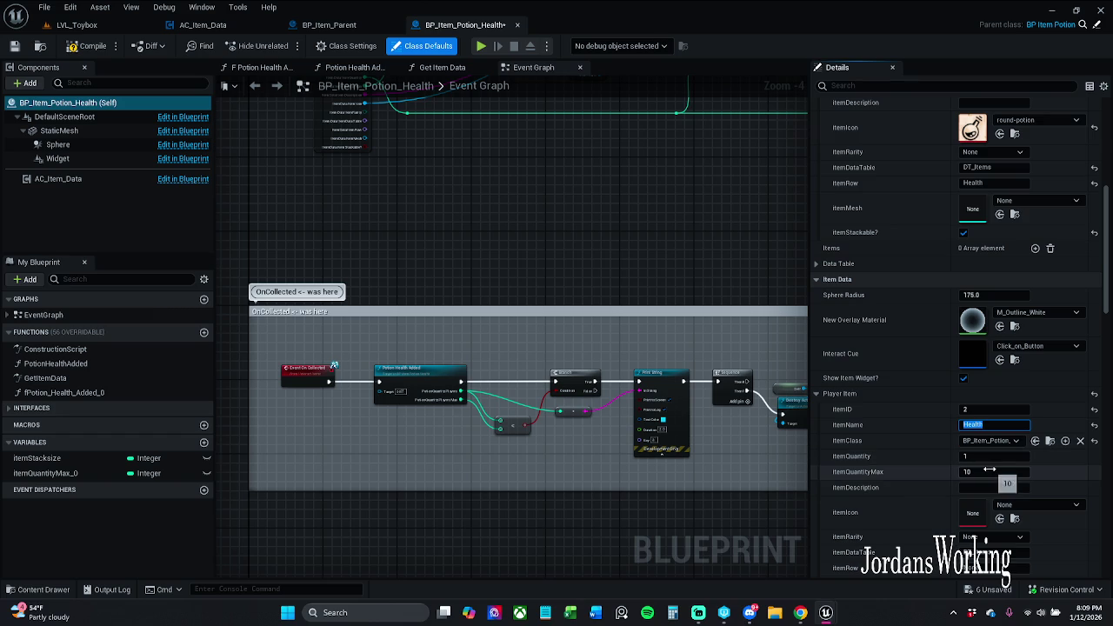
Set the item icon to the Arrow texture, replacing an initial 90Degree_IES pick
scroll(1012, 473, down, 3)
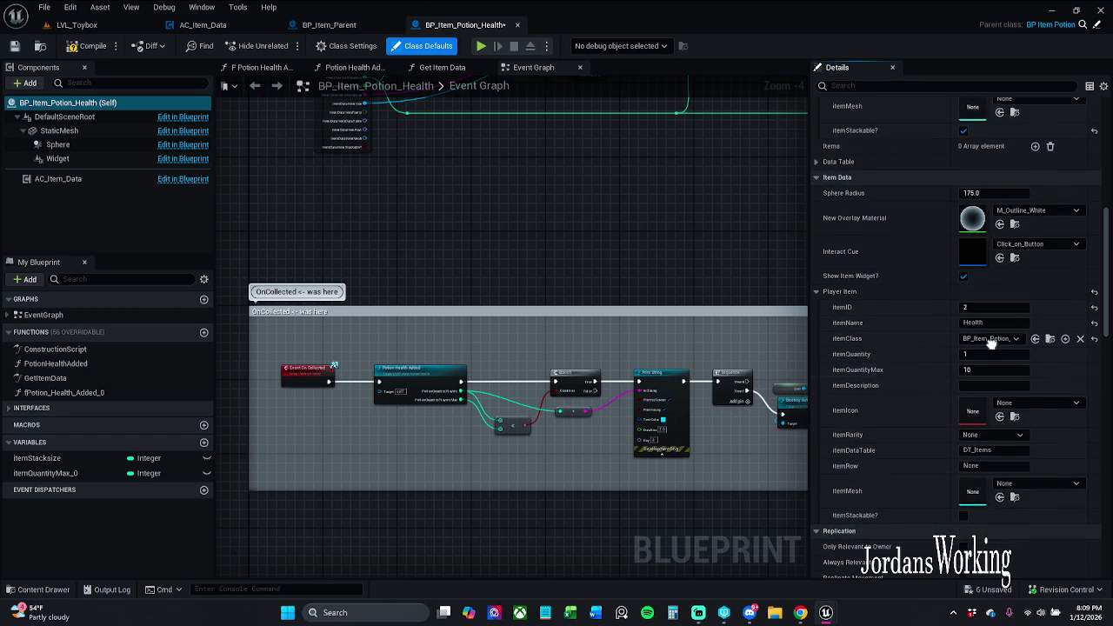
click(1034, 401)
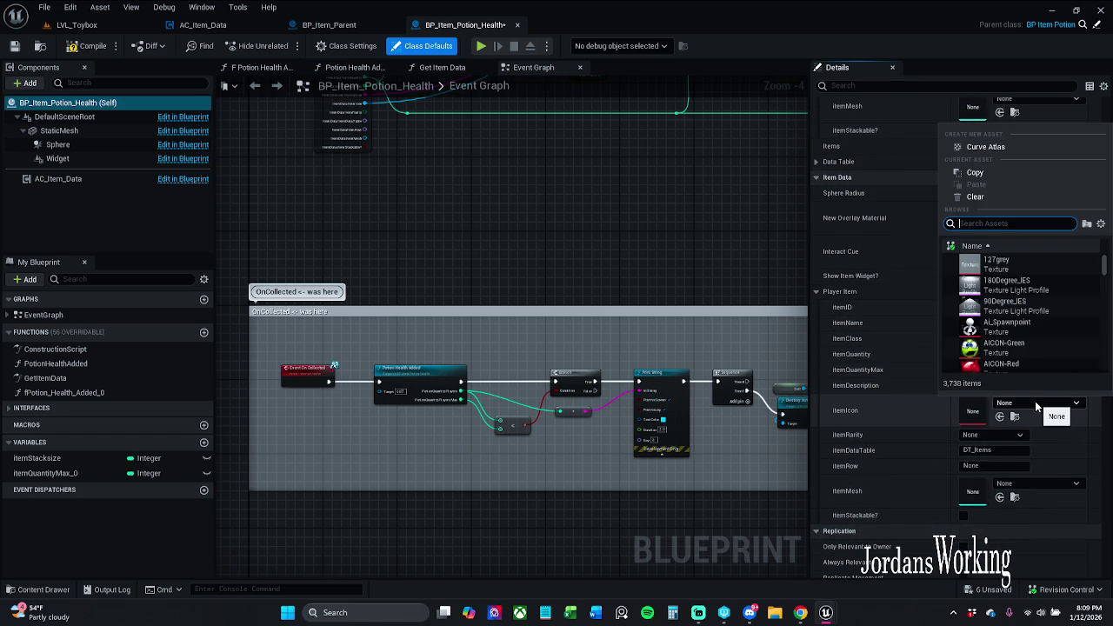
click(1028, 303)
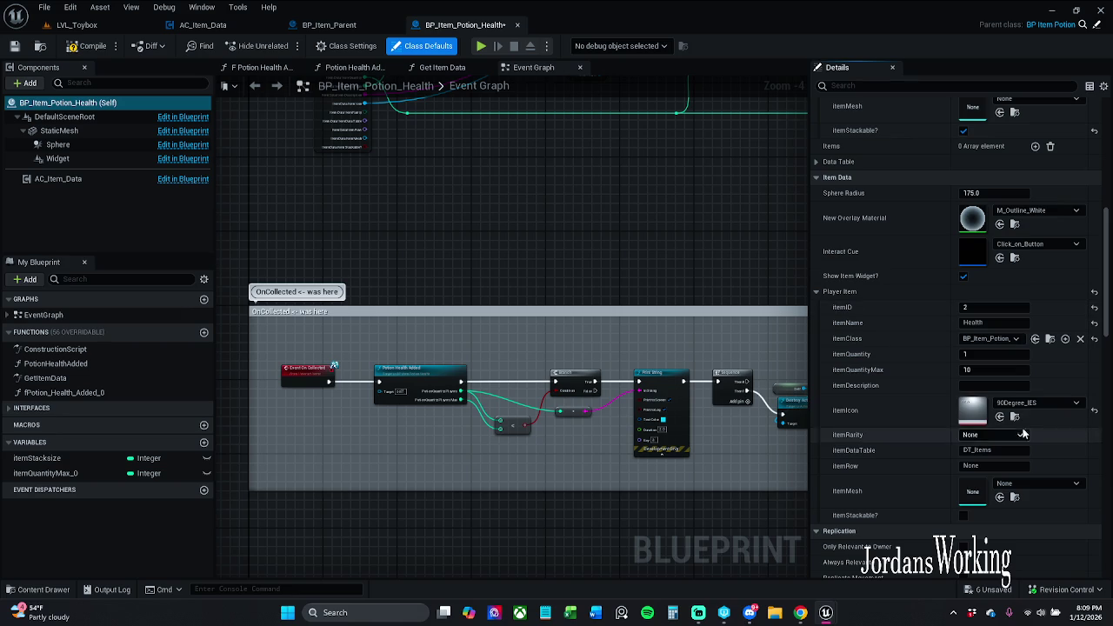
click(1039, 403)
scroll(1021, 346, down, 5)
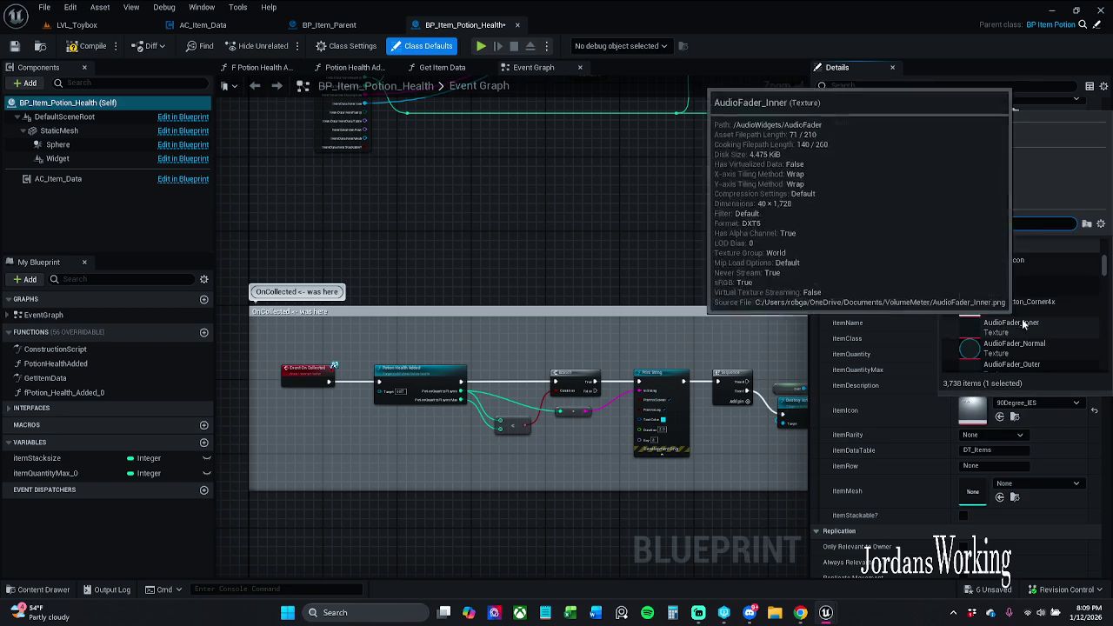
click(1026, 283)
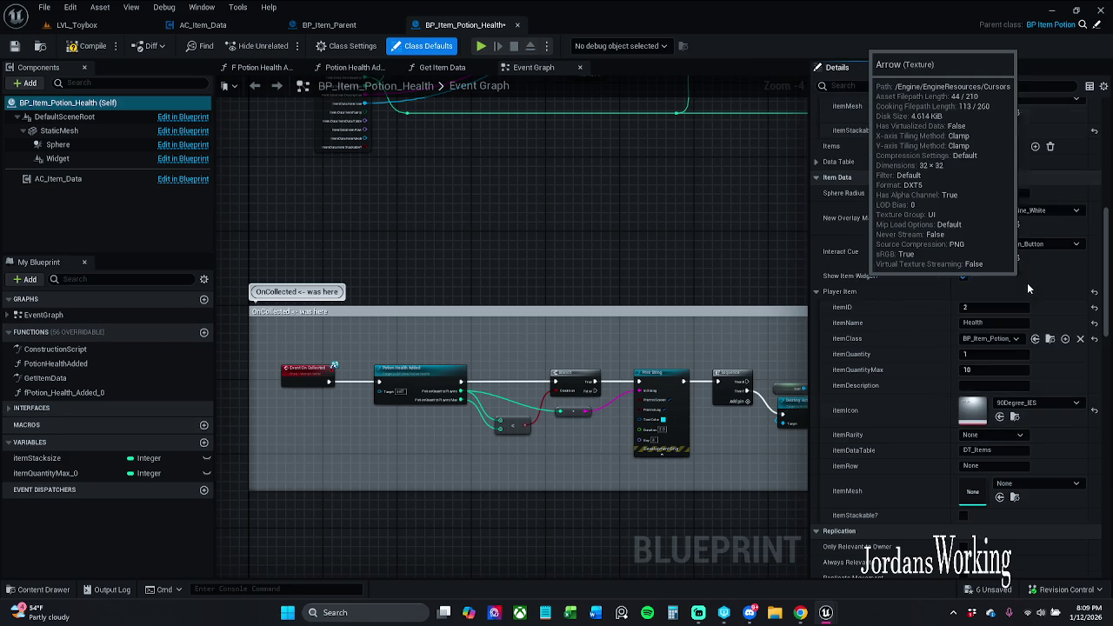
Enter Health as the data-table row and compile the blueprint
click(991, 466)
text(Health)
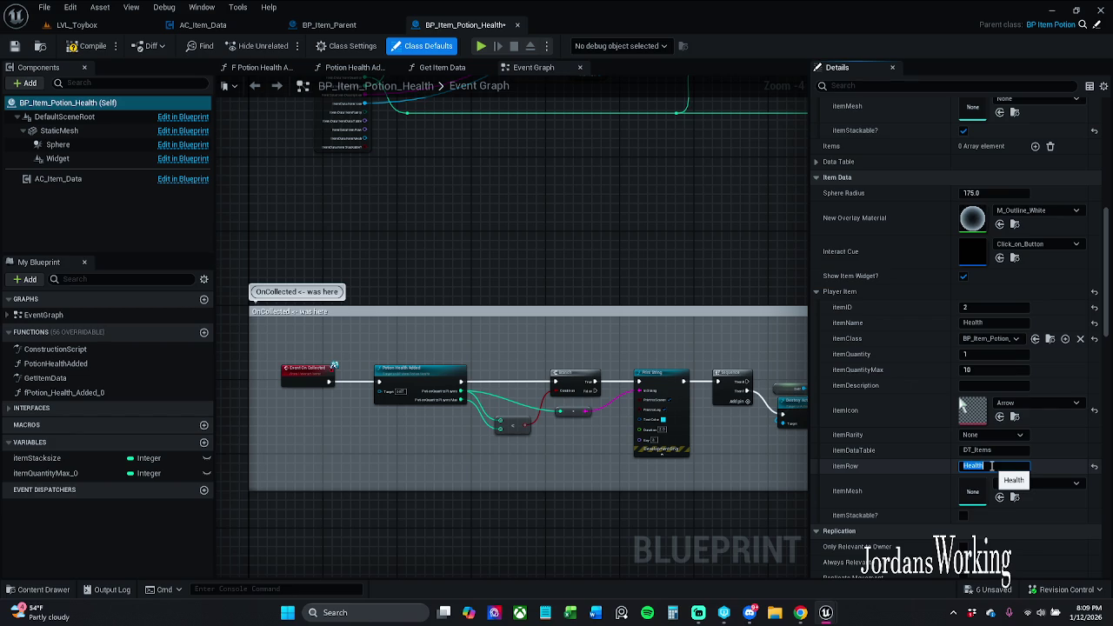
key(Return)
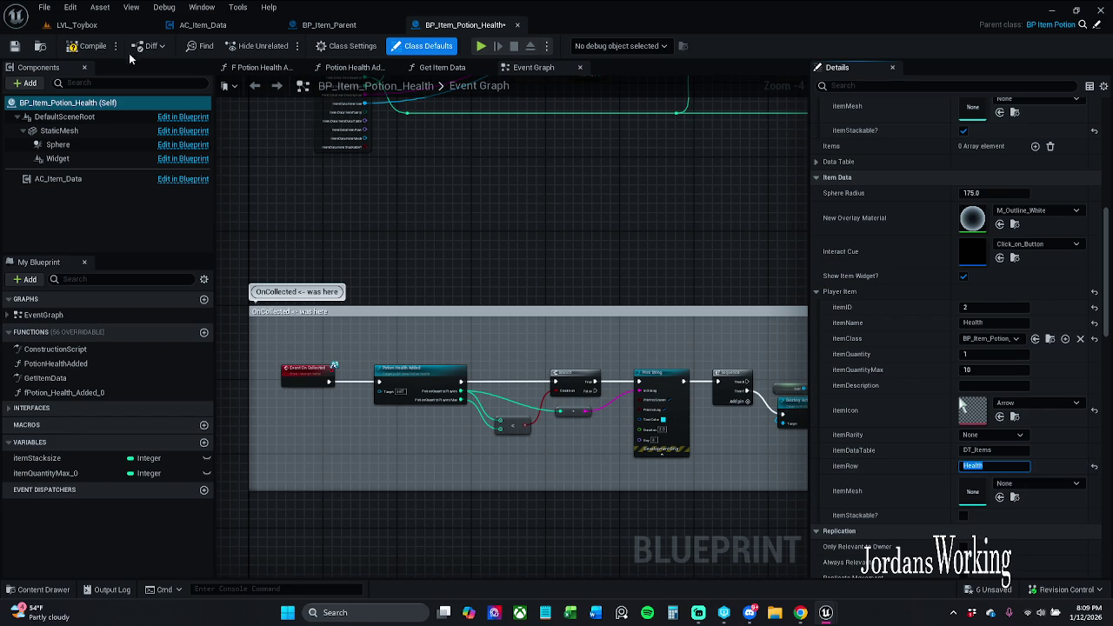
click(87, 45)
Save the Health potion blueprint, checking it out, then view the parent item blueprint
click(14, 45)
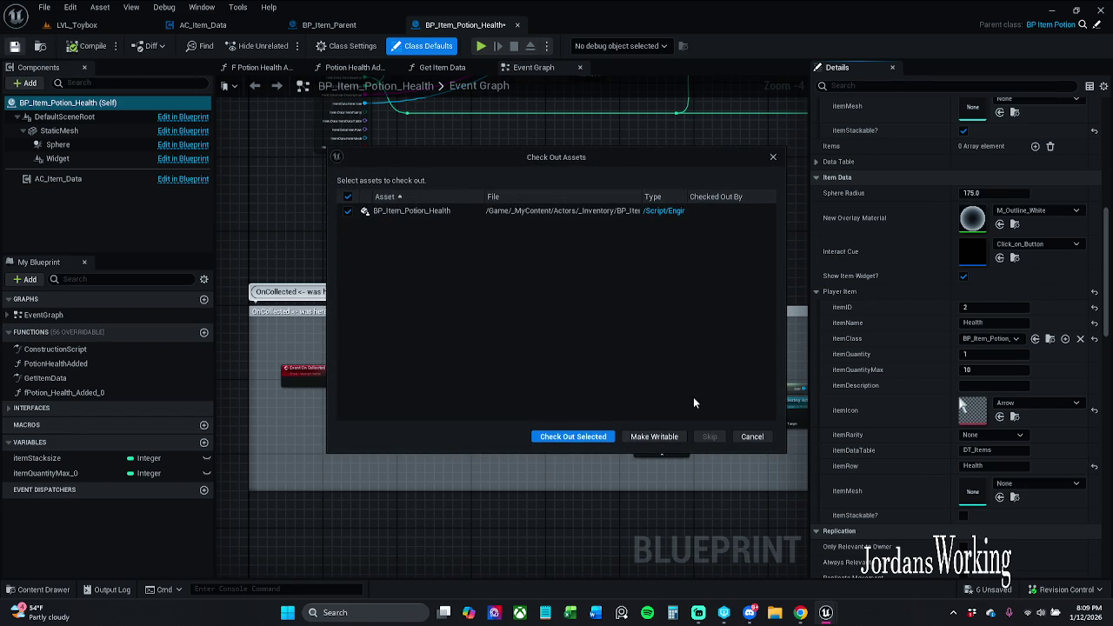
click(570, 436)
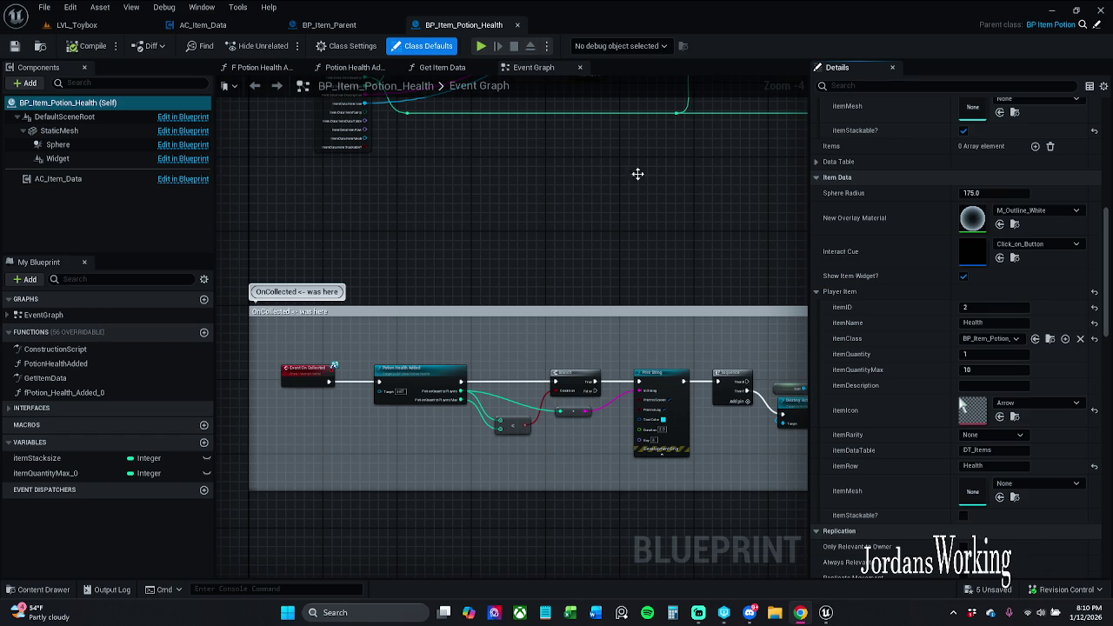
click(352, 26)
Set the Health potion's Player Item mesh to SM_Apple
click(442, 25)
scroll(889, 413, down, 5)
scroll(869, 347, up, 3)
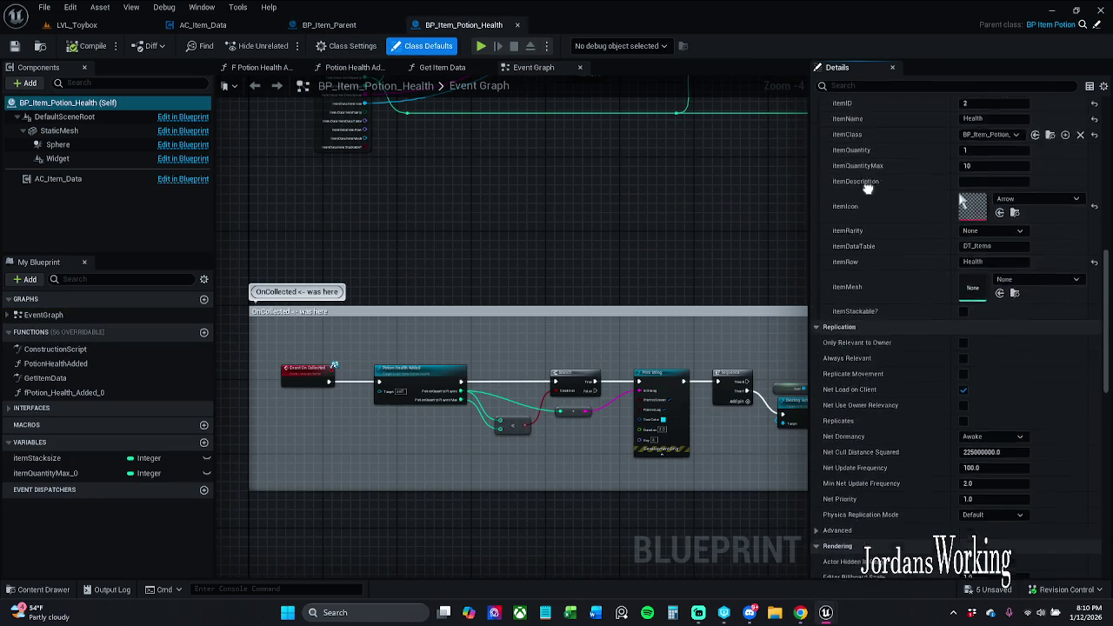
click(59, 131)
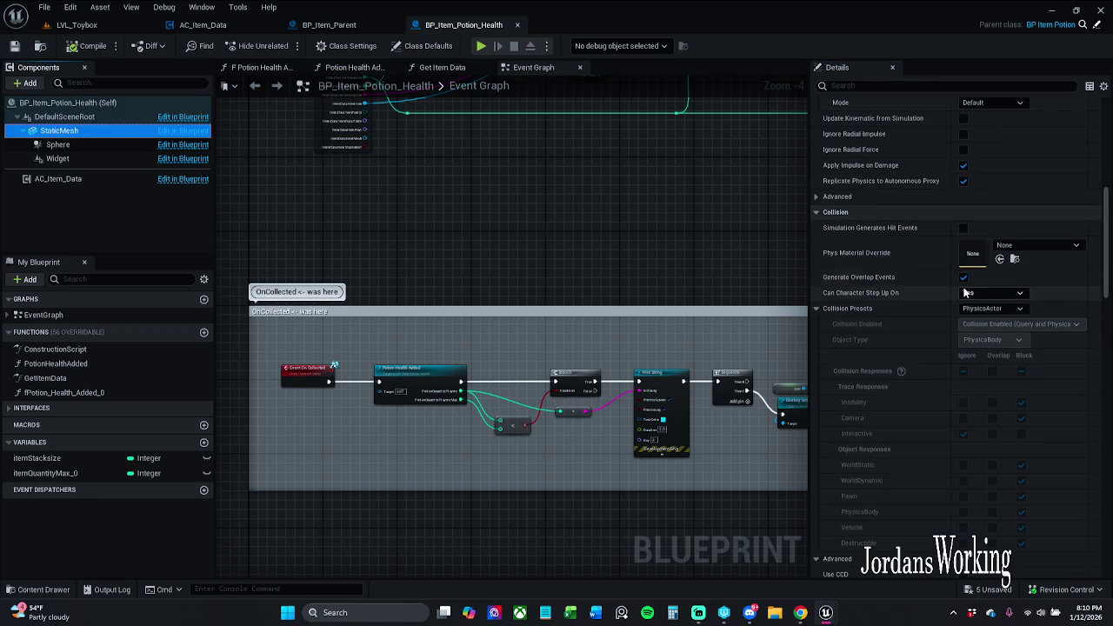
scroll(964, 286, down, 5)
scroll(963, 285, up, 6)
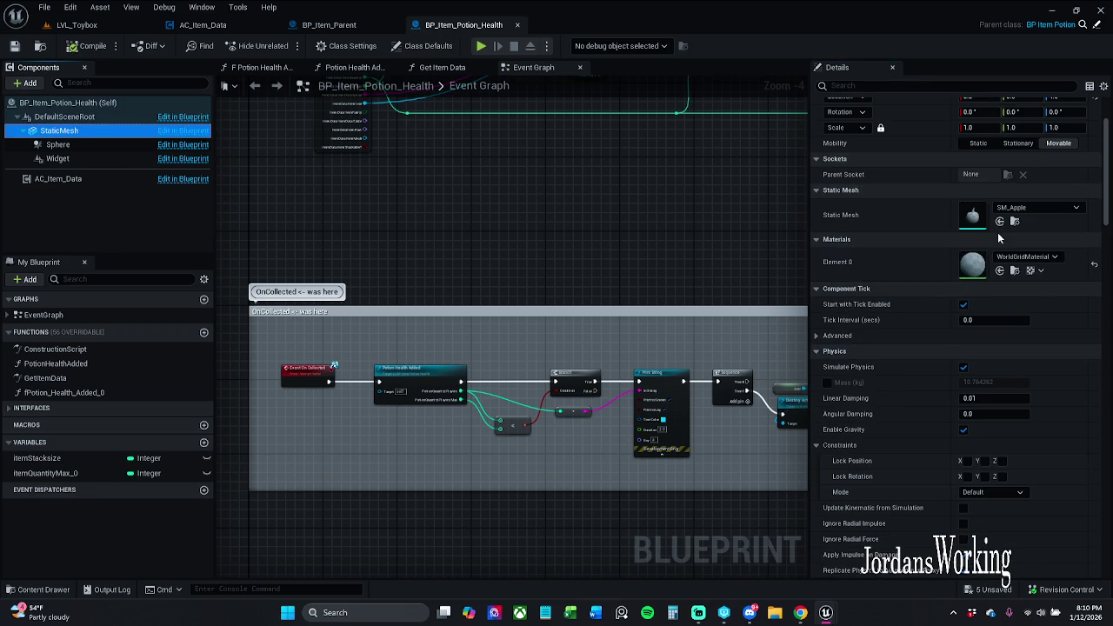
click(1015, 221)
click(552, 241)
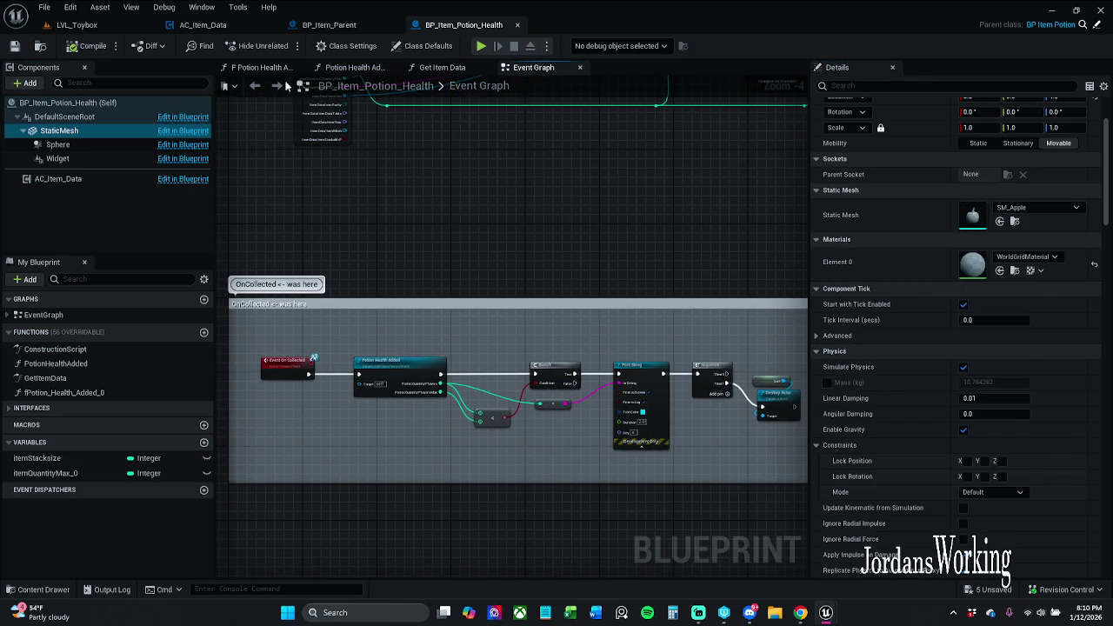
click(427, 46)
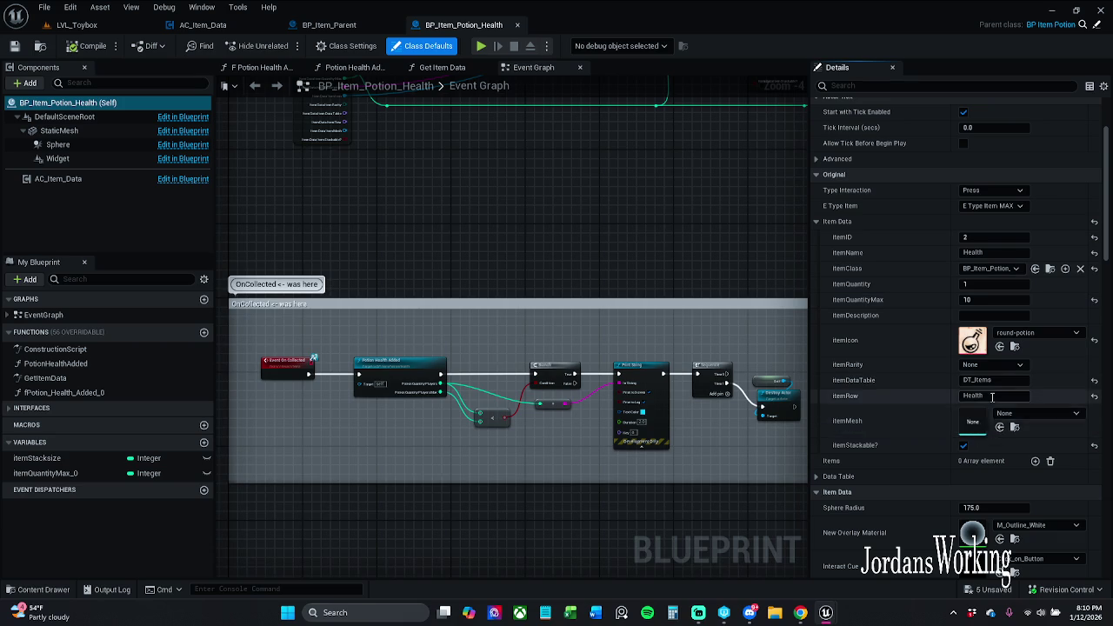
scroll(997, 410, down, 3)
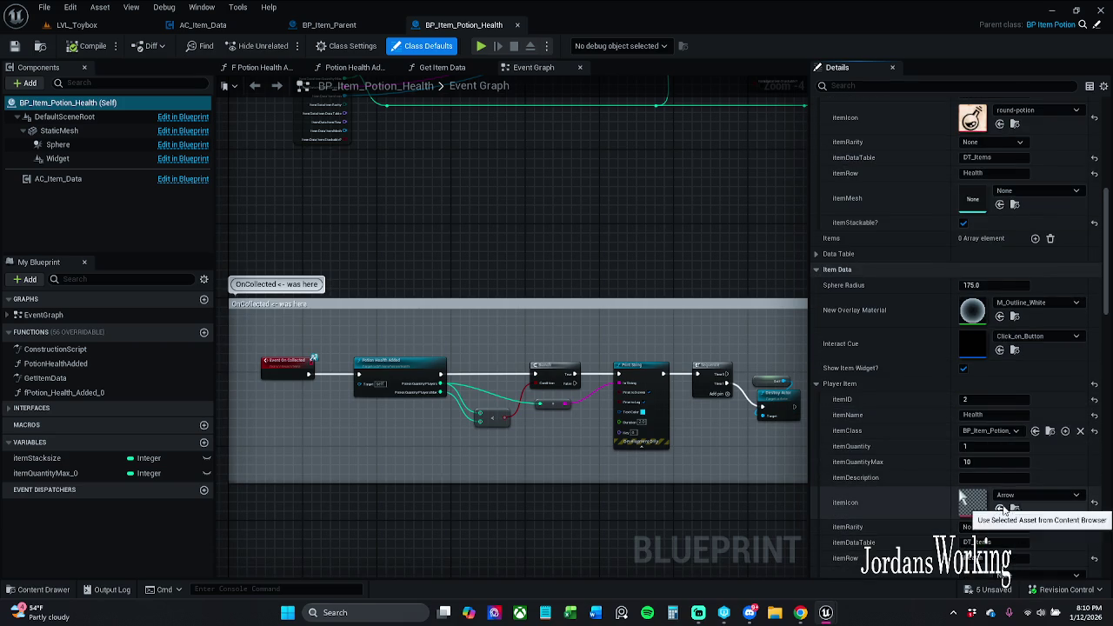
scroll(998, 507, down, 5)
click(999, 496)
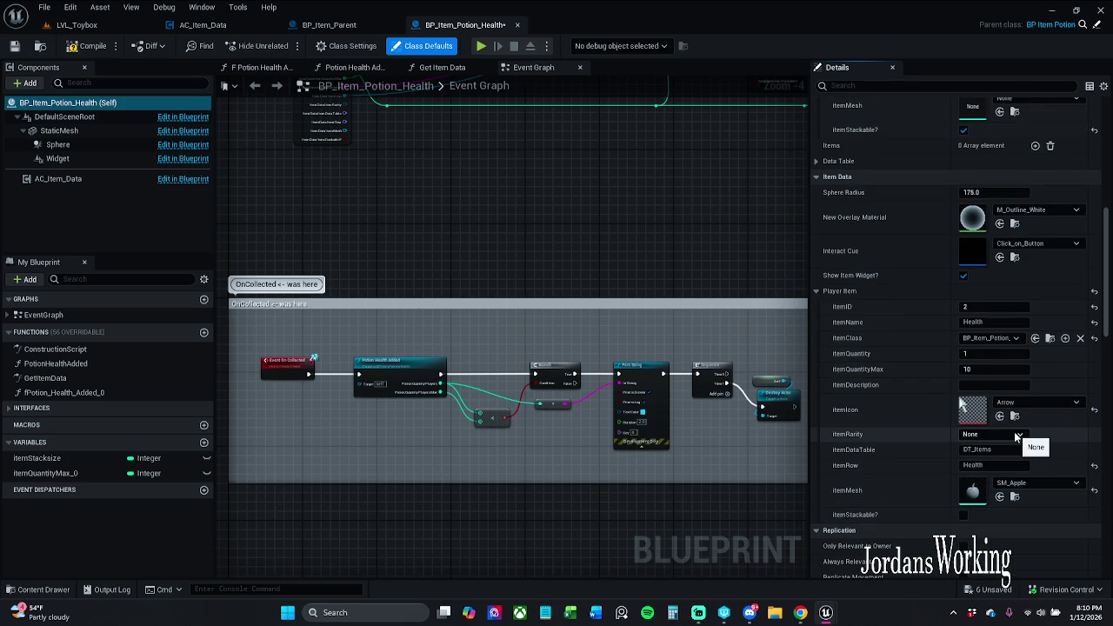
Set the Player Item icon to round-potion and save the blueprint
scroll(1007, 435, up, 3)
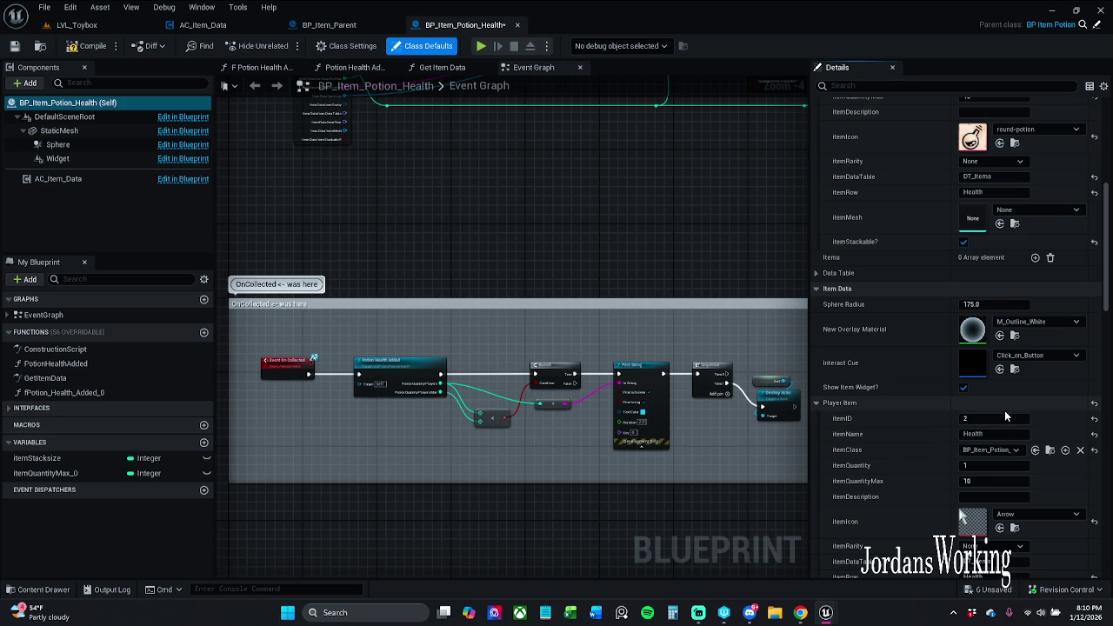
click(1000, 143)
drag(617, 259, 653, 267)
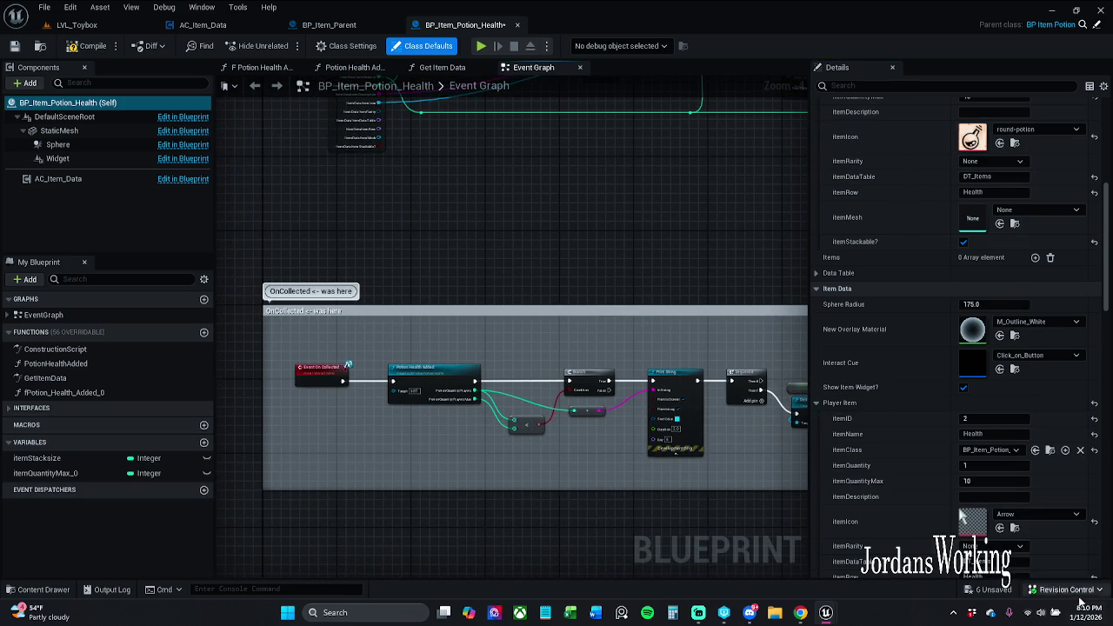
click(999, 527)
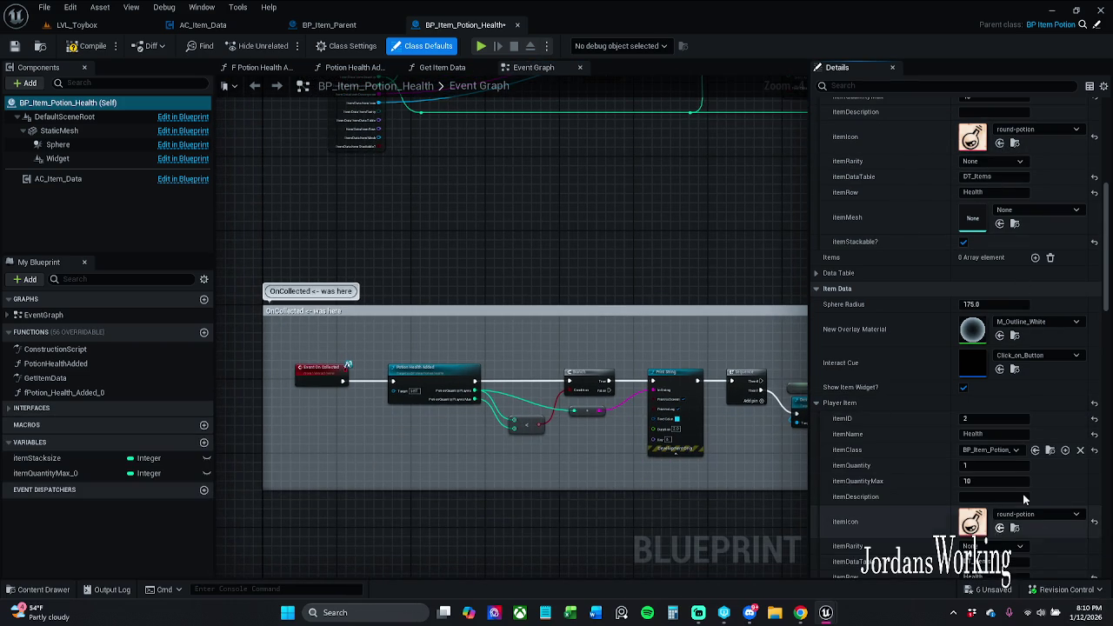
scroll(956, 383, up, 2)
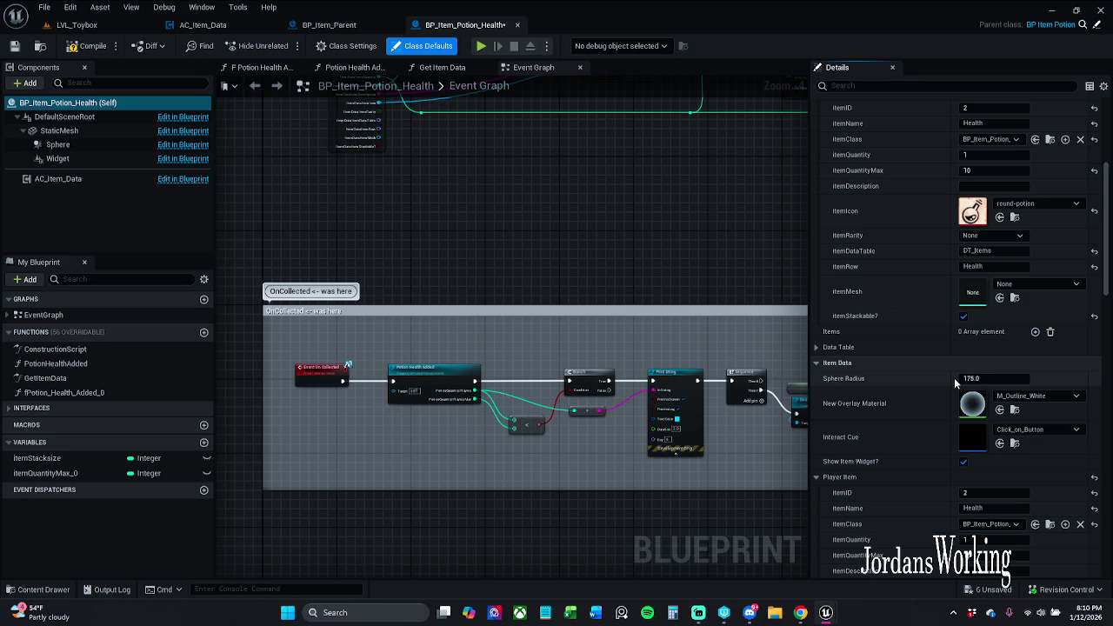
scroll(954, 382, up, 1)
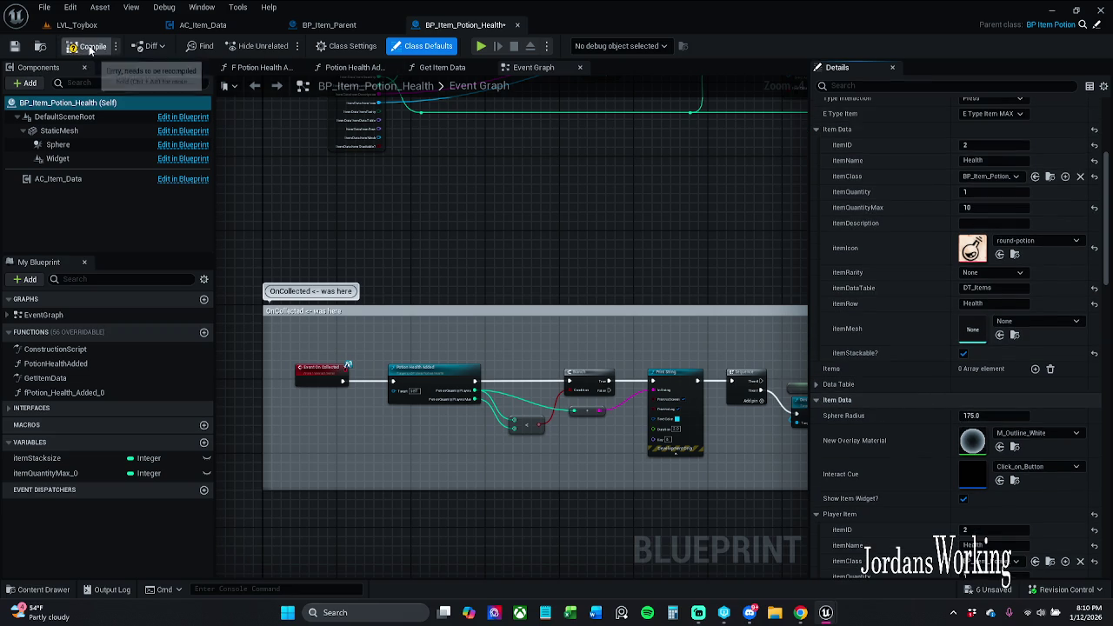
click(15, 45)
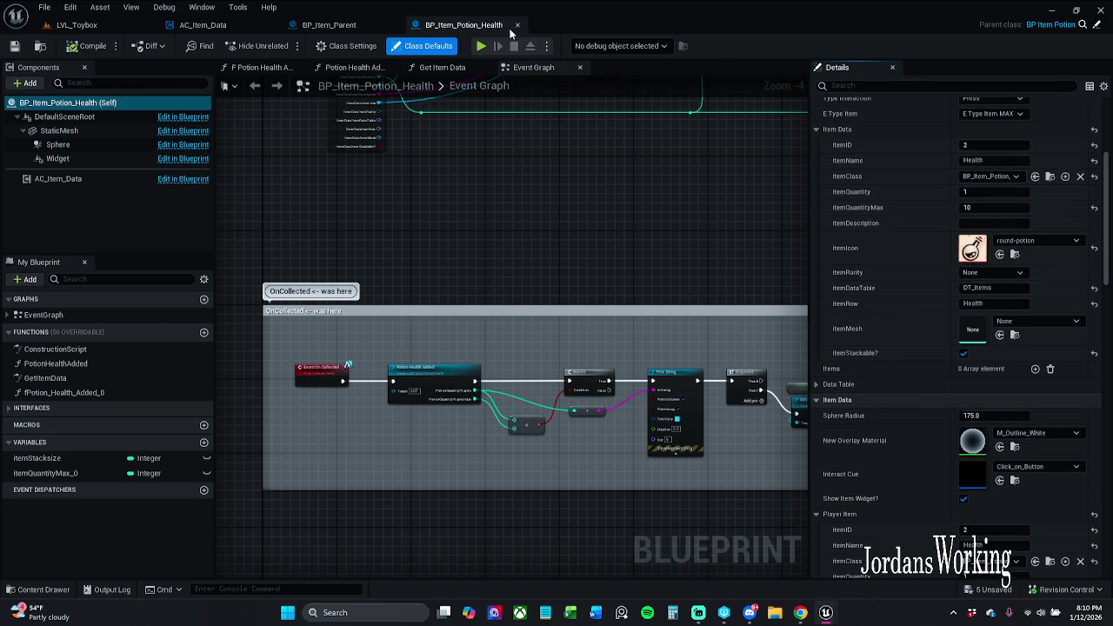
Close BP_Item_Potion_Health and open BP_Item_Potion_Strength from _MyContent/Actors/_Inventory
click(516, 26)
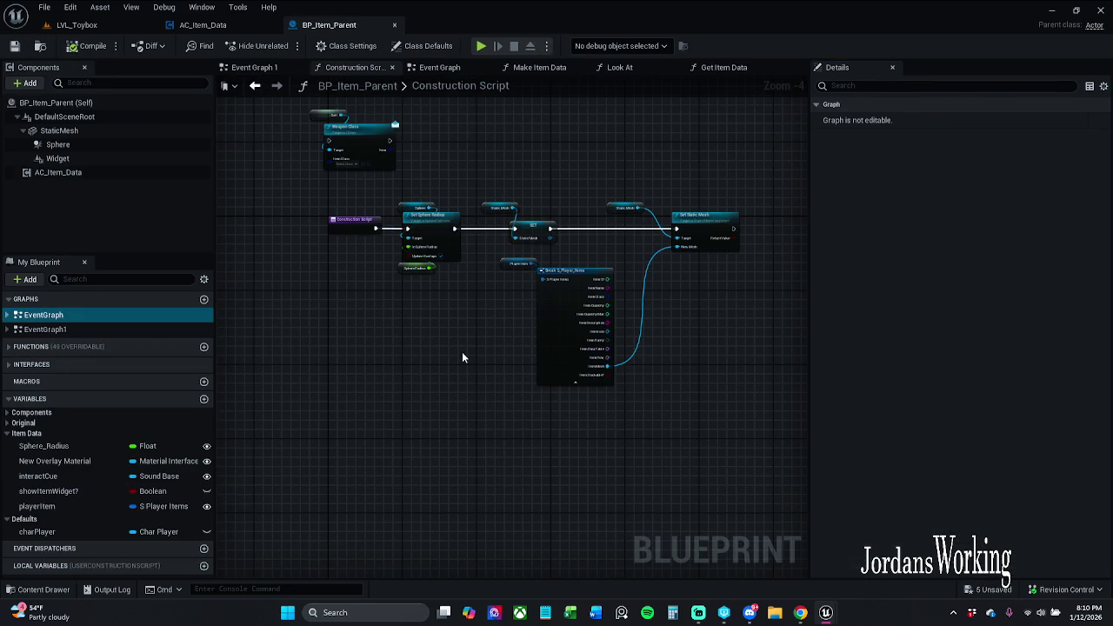
click(39, 591)
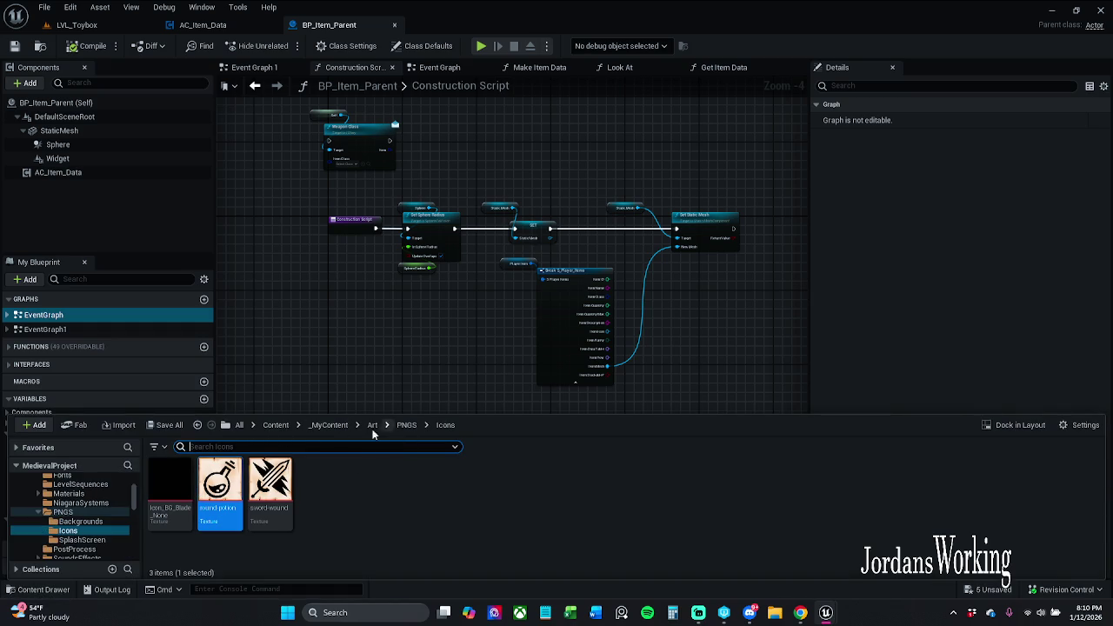
click(329, 425)
double_click(170, 480)
double_click(170, 480)
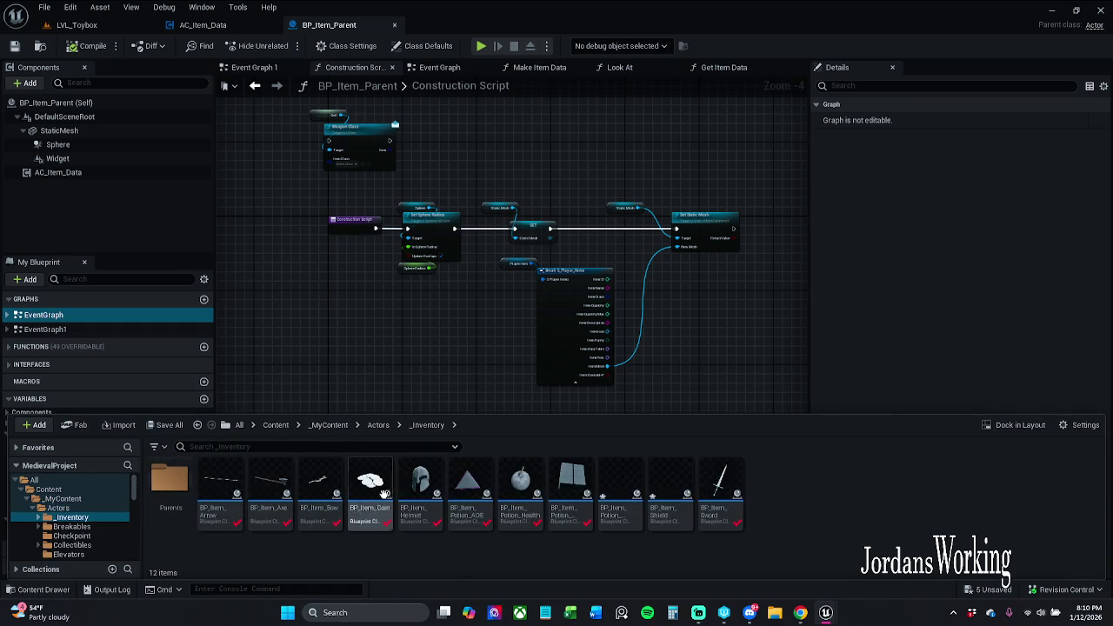
double_click(608, 493)
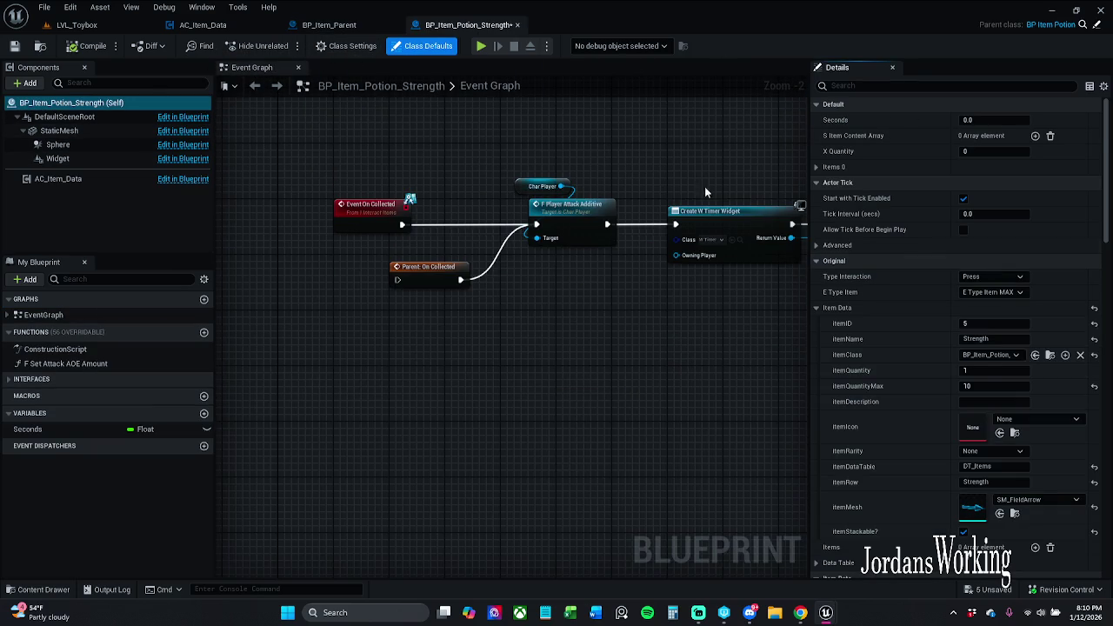
Set Player Item ID 5, name Strength and class BP_Item_Potion_Strength
scroll(1039, 311, down, 5)
scroll(993, 476, down, 4)
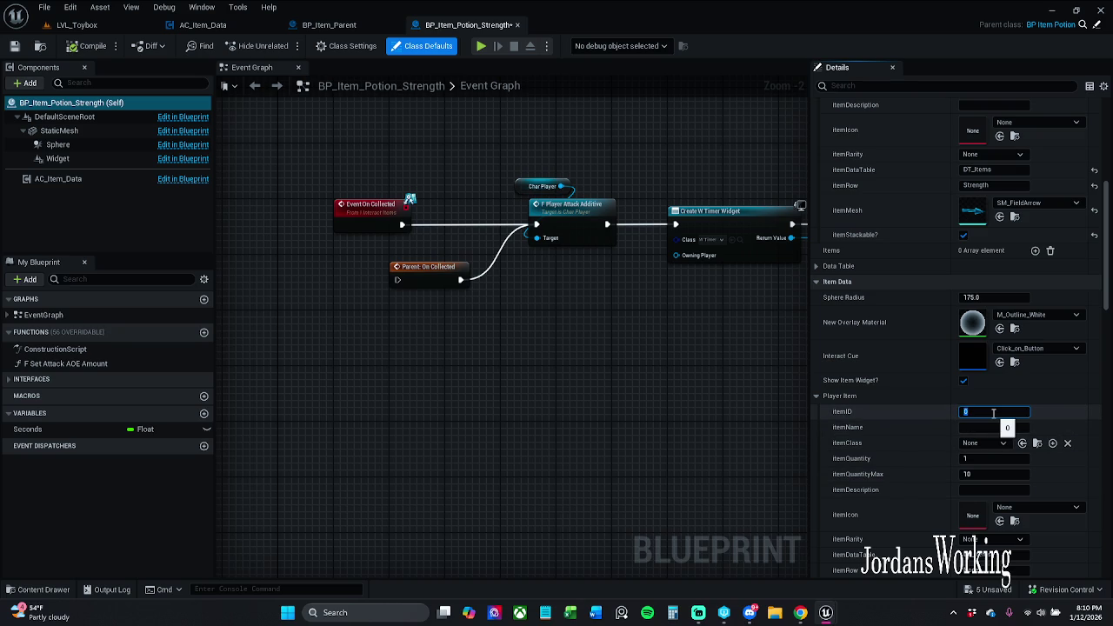
click(1000, 426)
text(Strength)
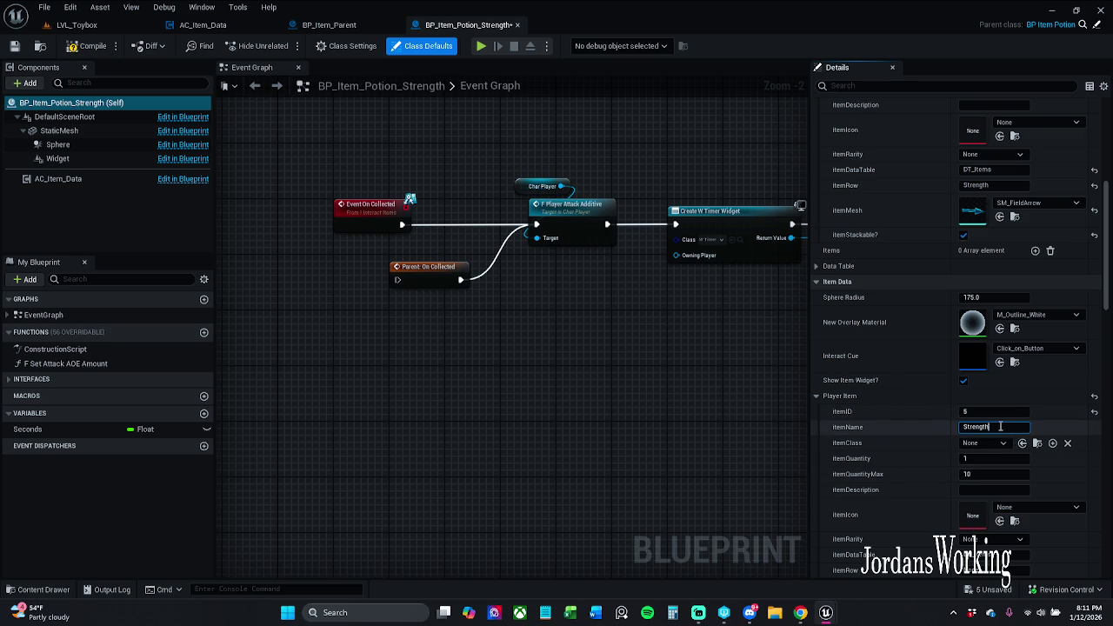
double_click(999, 426)
click(984, 443)
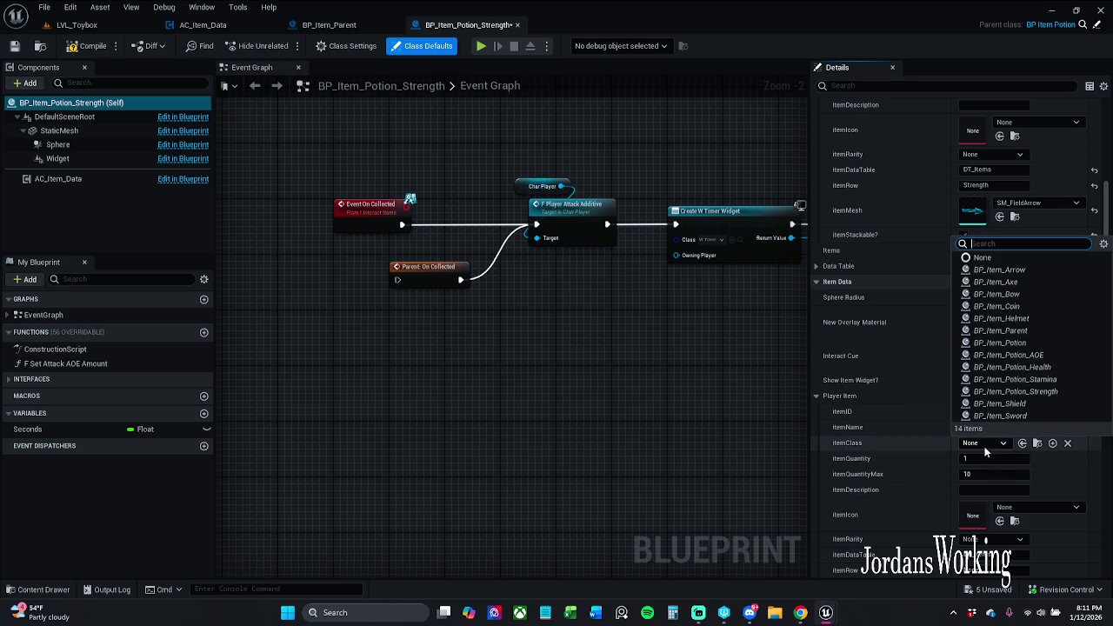
click(1056, 402)
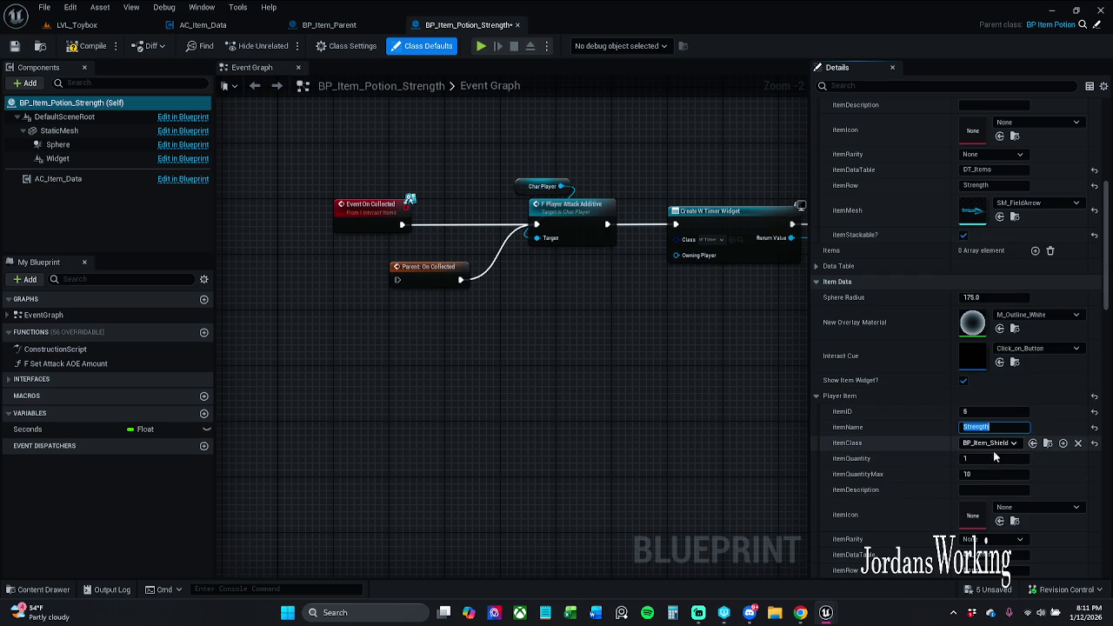
click(1000, 444)
click(1030, 391)
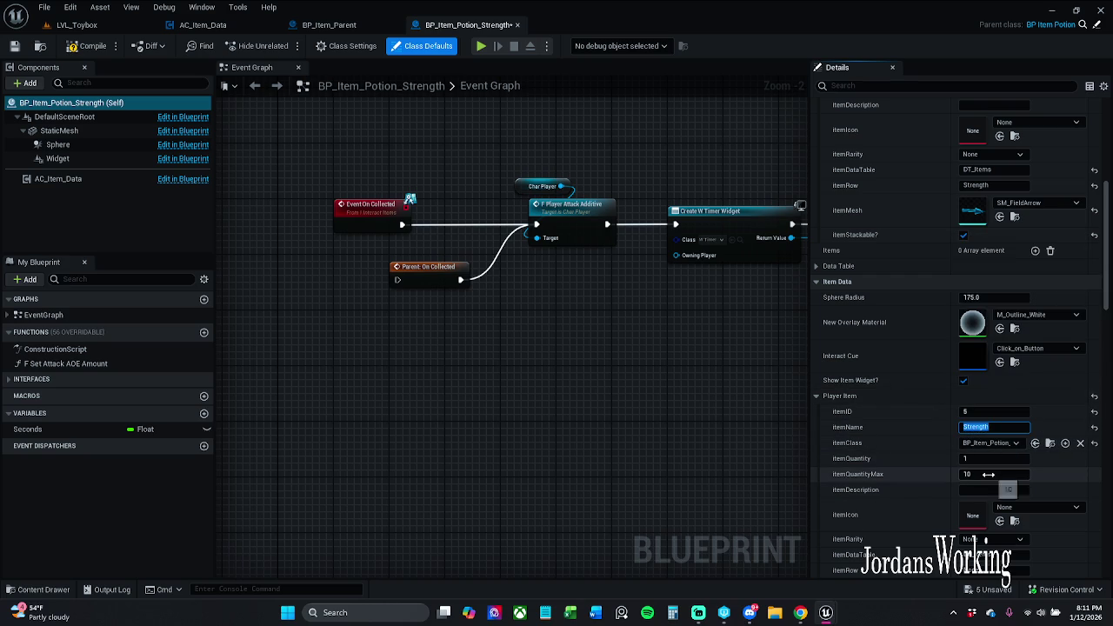
Enter Strength as the Player Item's data-table row
scroll(1020, 483, down, 1)
scroll(1020, 483, down, 2)
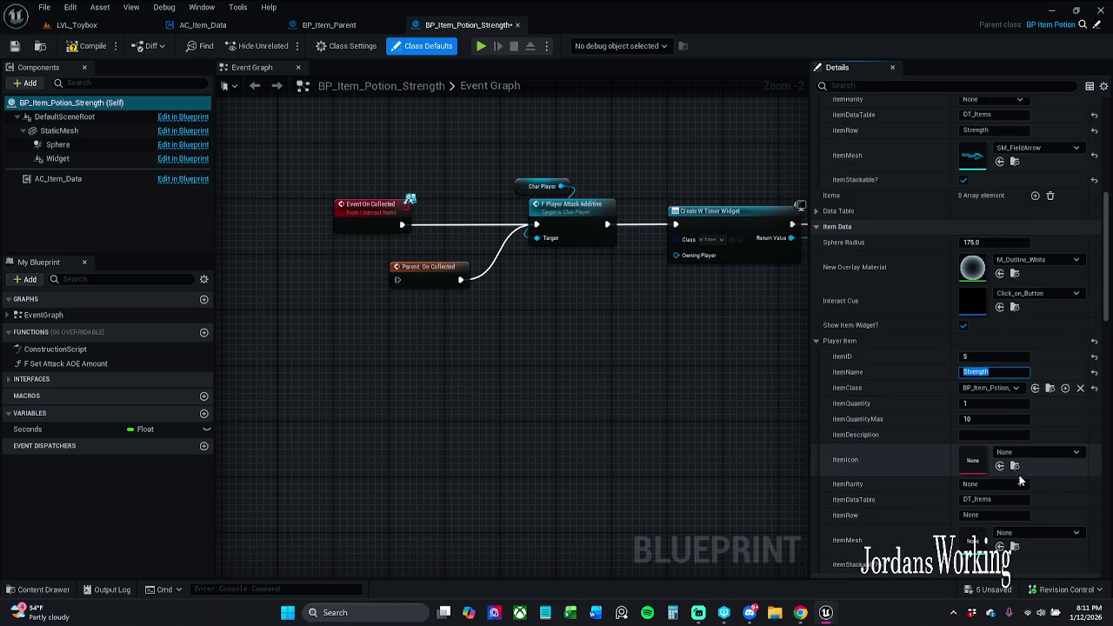
click(1002, 496)
text(Strength)
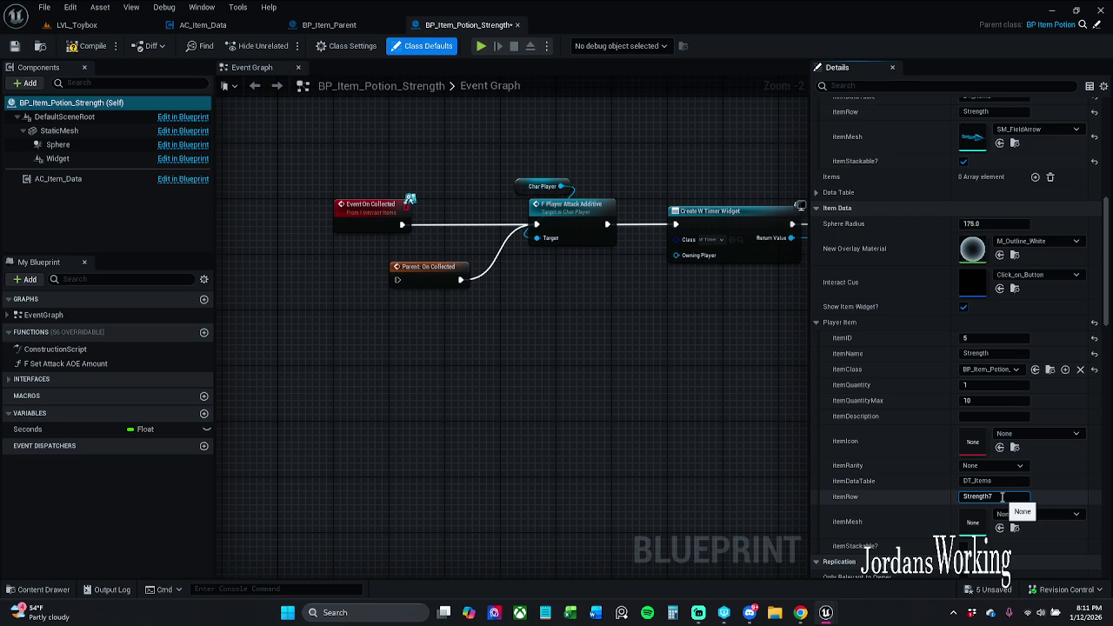
key(Return)
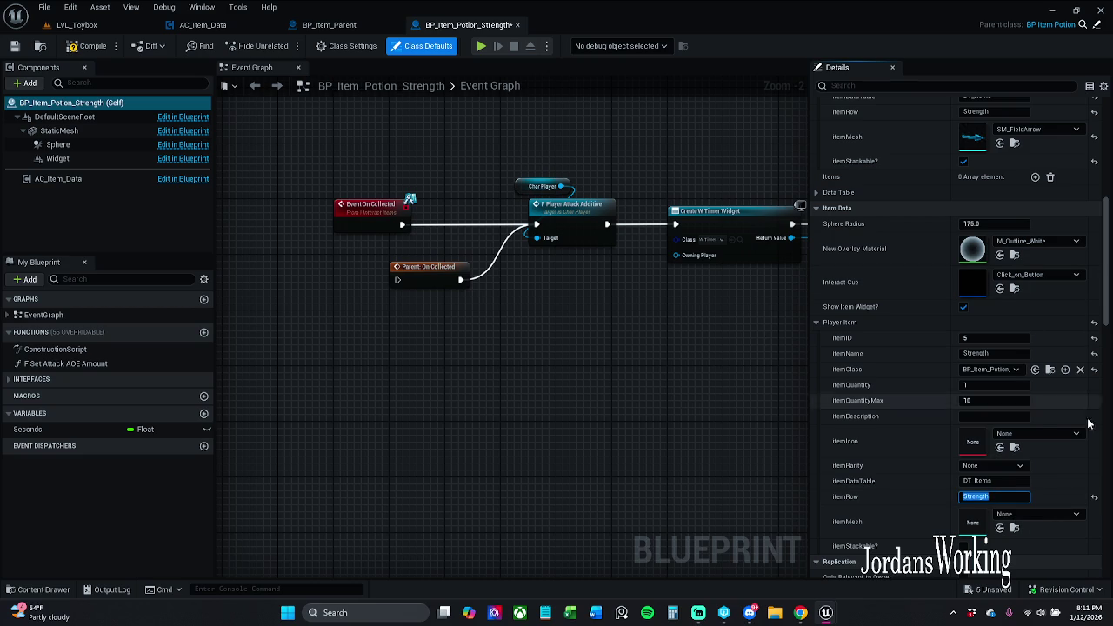
click(1001, 532)
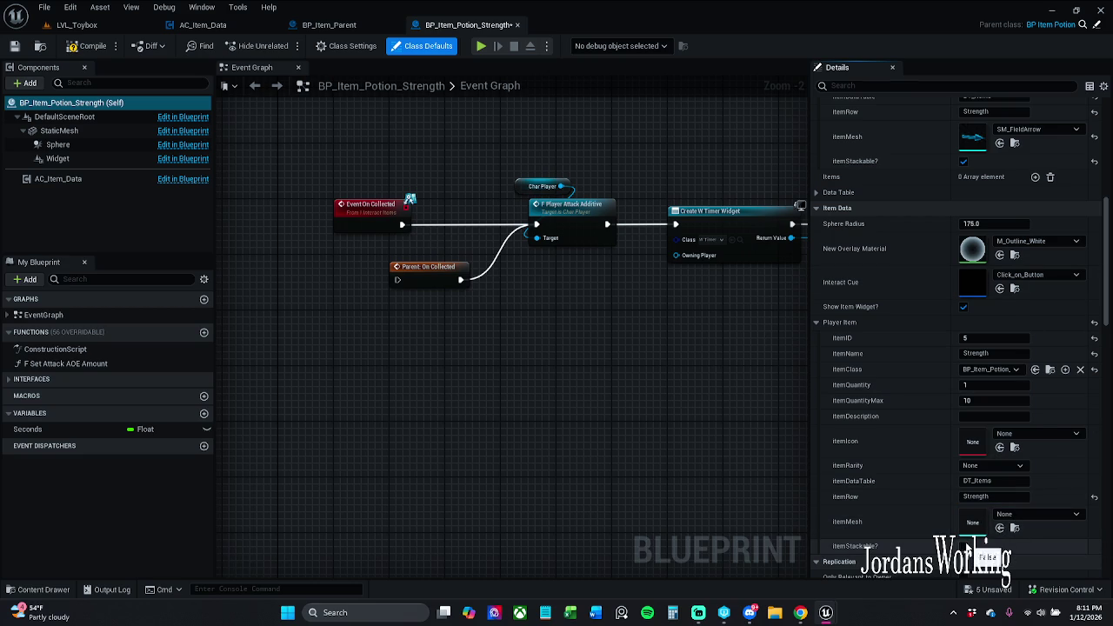
click(61, 131)
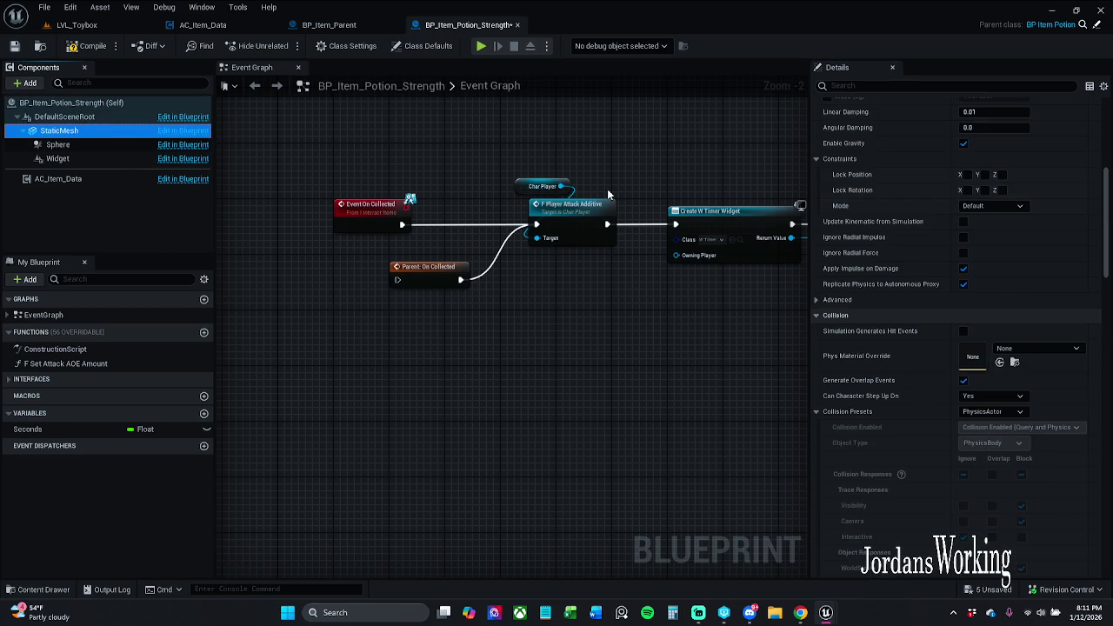
Drag SM_FieldArrow onto Player Item itemMesh, then check out and save BP_Item_Potion_Strength
scroll(959, 275, down, 2)
scroll(957, 268, up, 2)
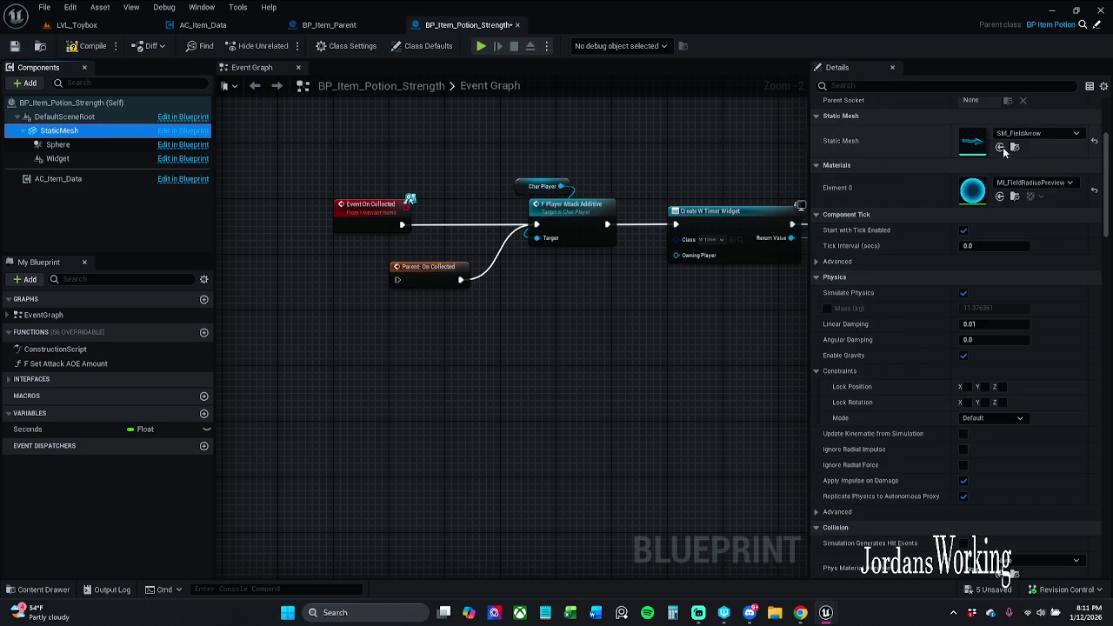
click(1014, 147)
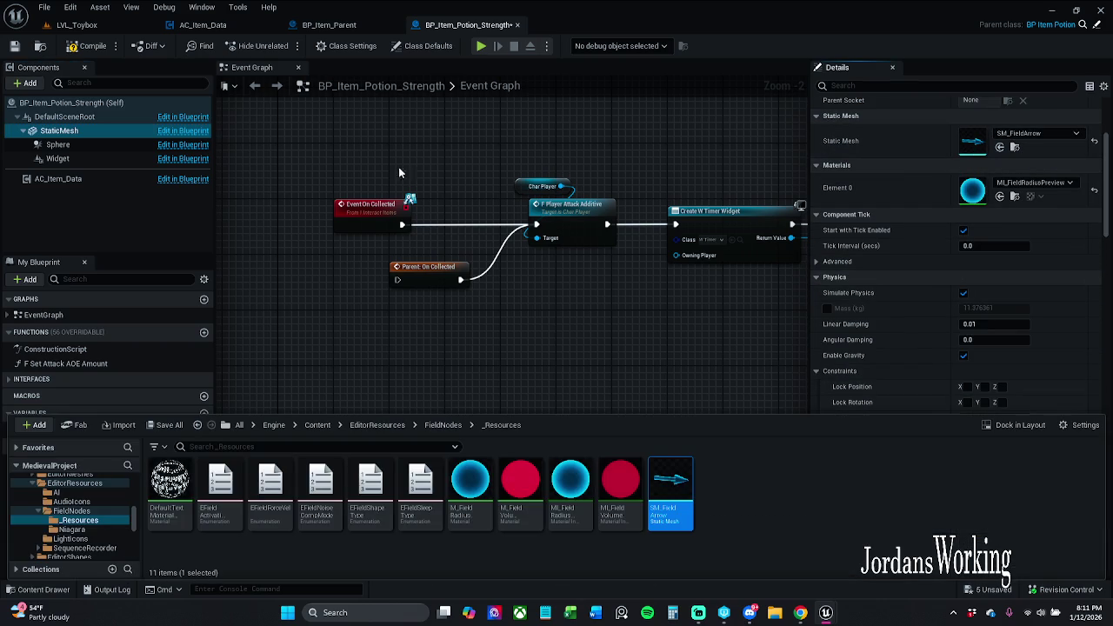
click(428, 45)
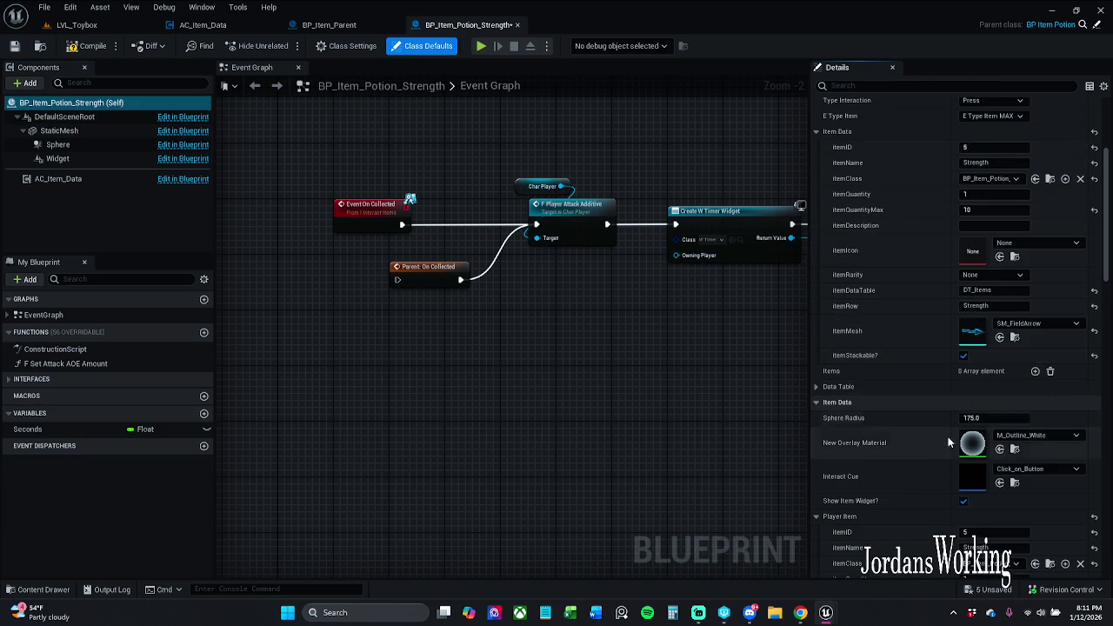
scroll(946, 425, down, 5)
mouse_move(933, 363)
mouse_down()
mouse_move(937, 396)
mouse_move(934, 364)
mouse_up()
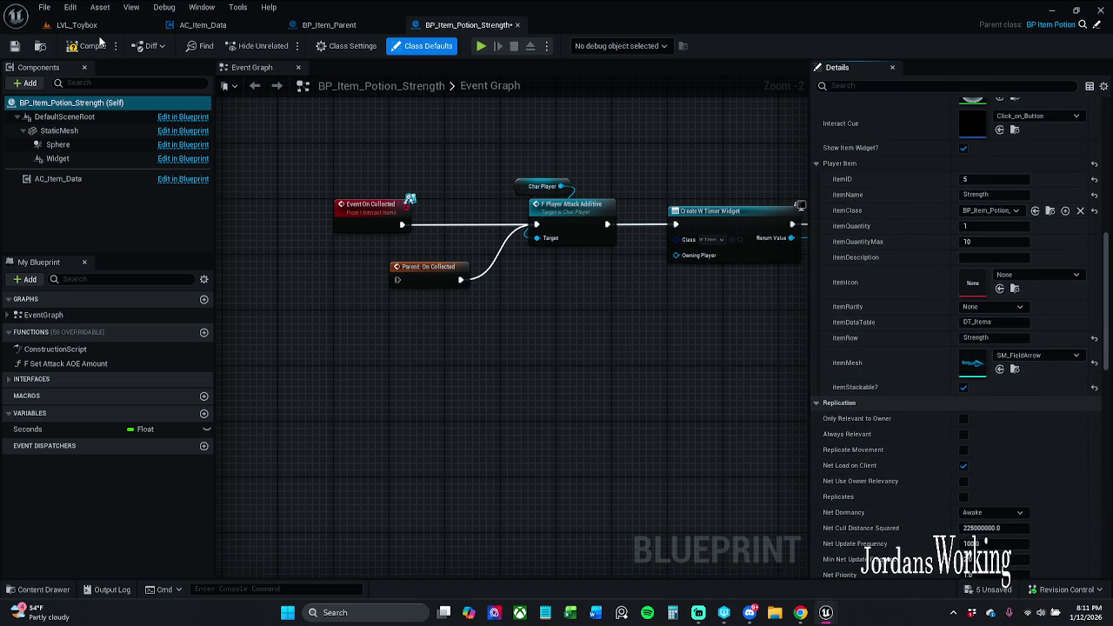
click(14, 45)
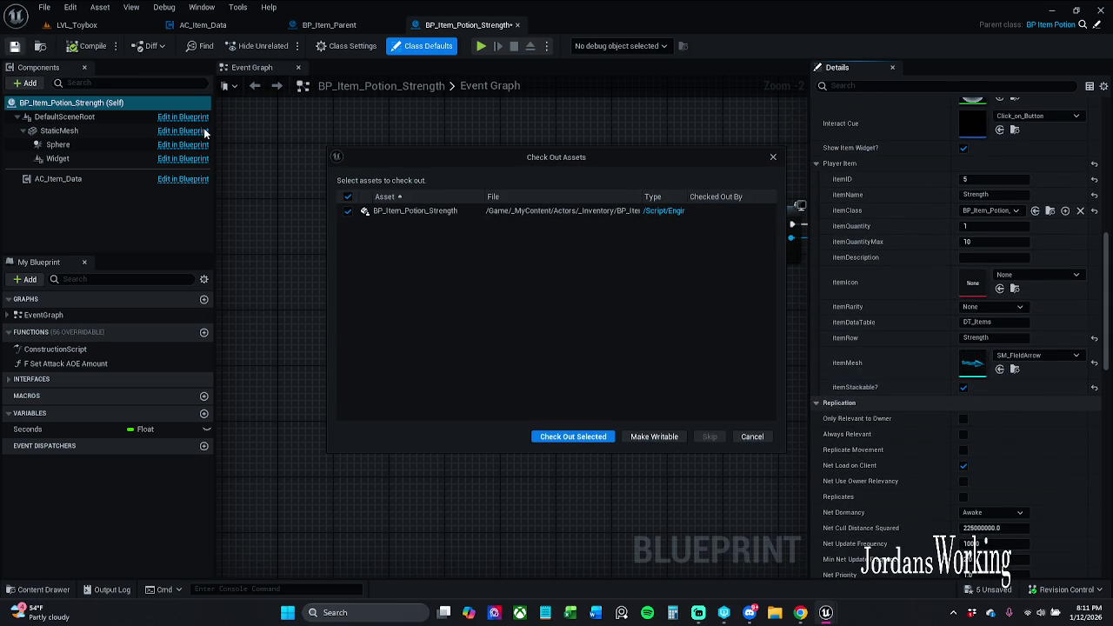
click(572, 437)
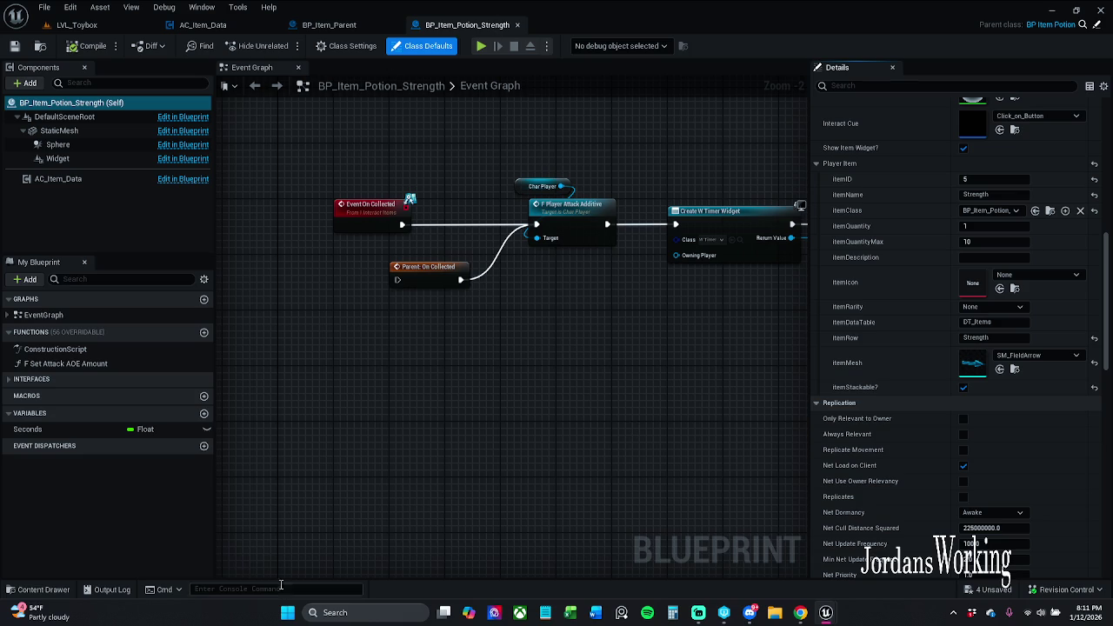
click(33, 592)
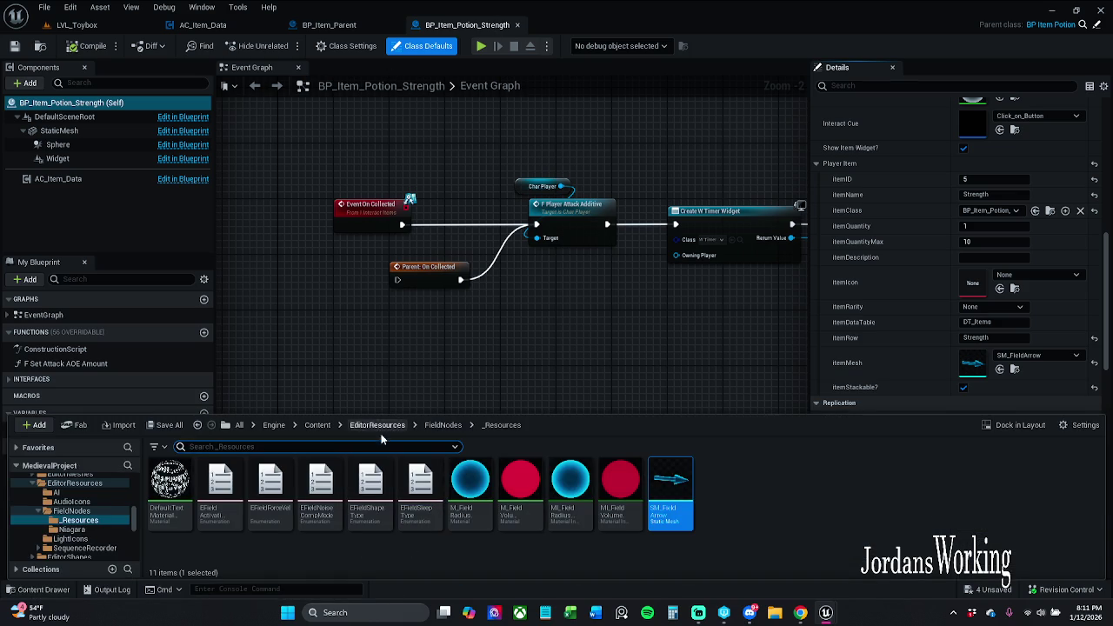
Open BP_Item_Shield from _Inventory and set its Player Item mesh to SM_Shield
scroll(72, 526, up, 10)
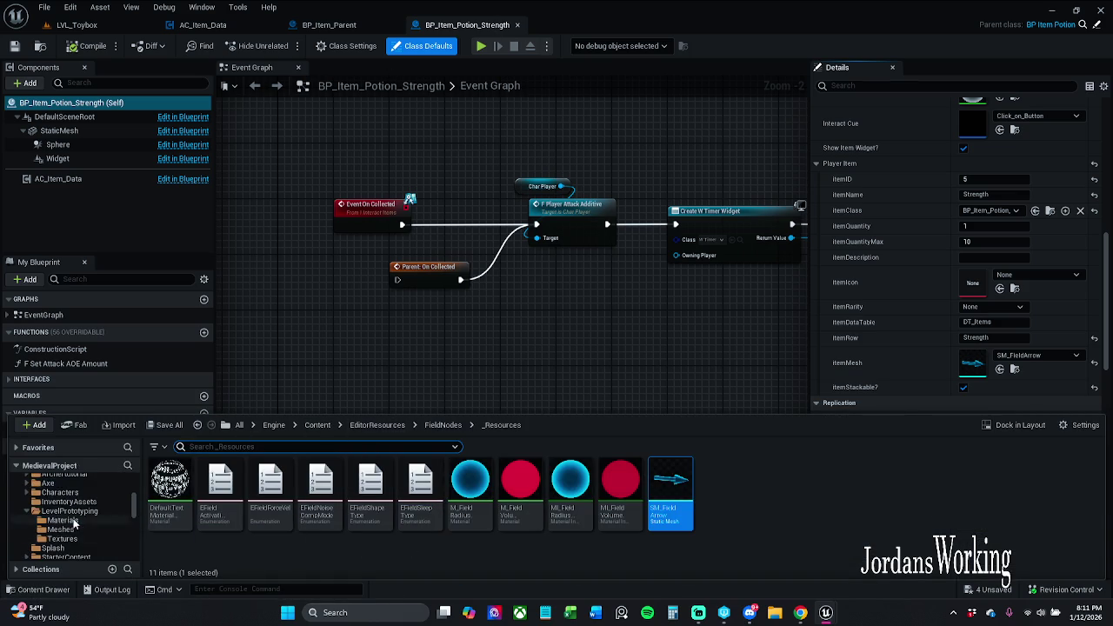
click(75, 519)
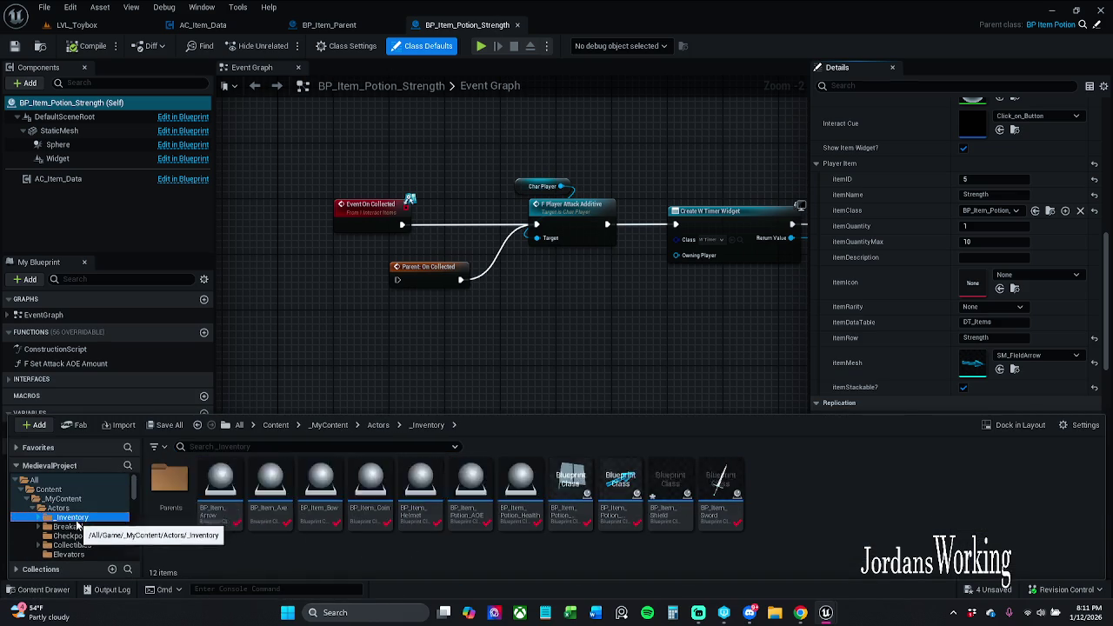
double_click(670, 497)
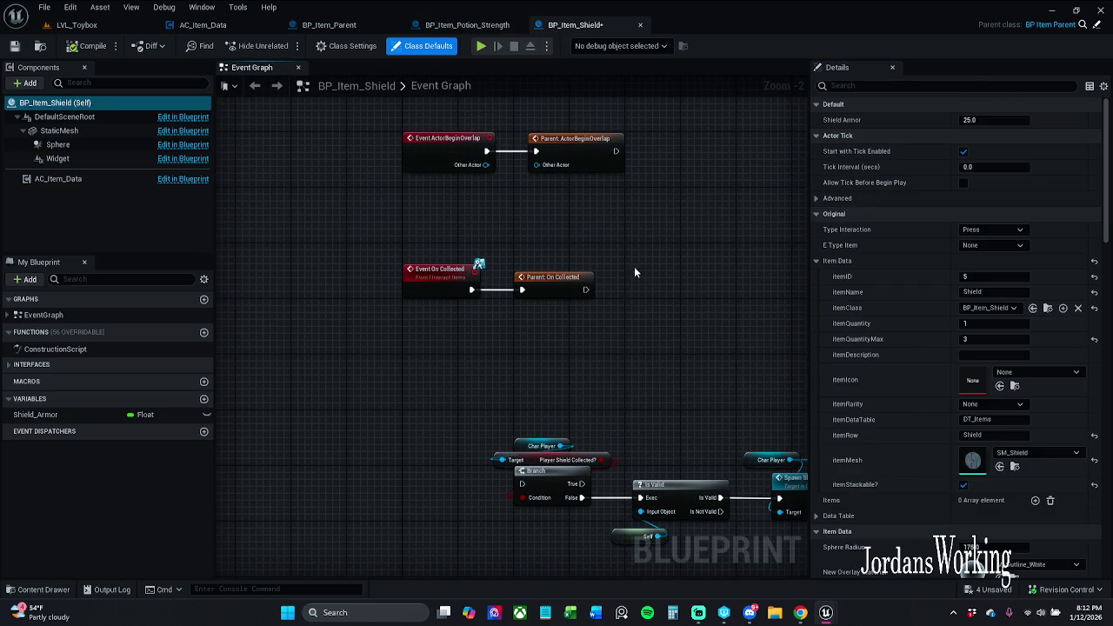
scroll(967, 327, down, 5)
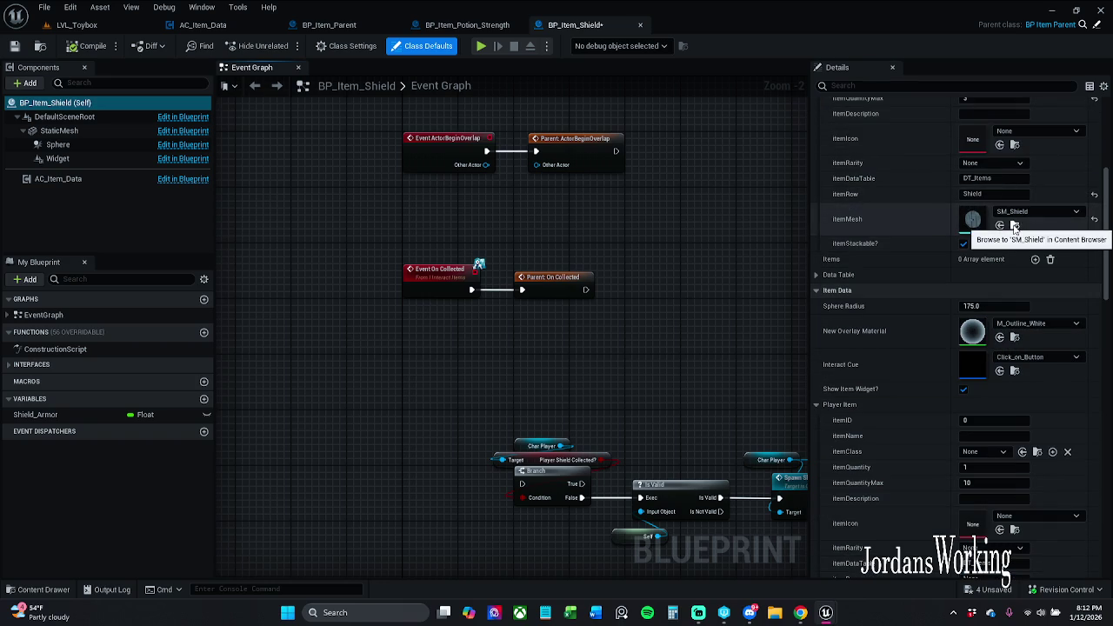
click(1000, 225)
scroll(896, 296, down, 3)
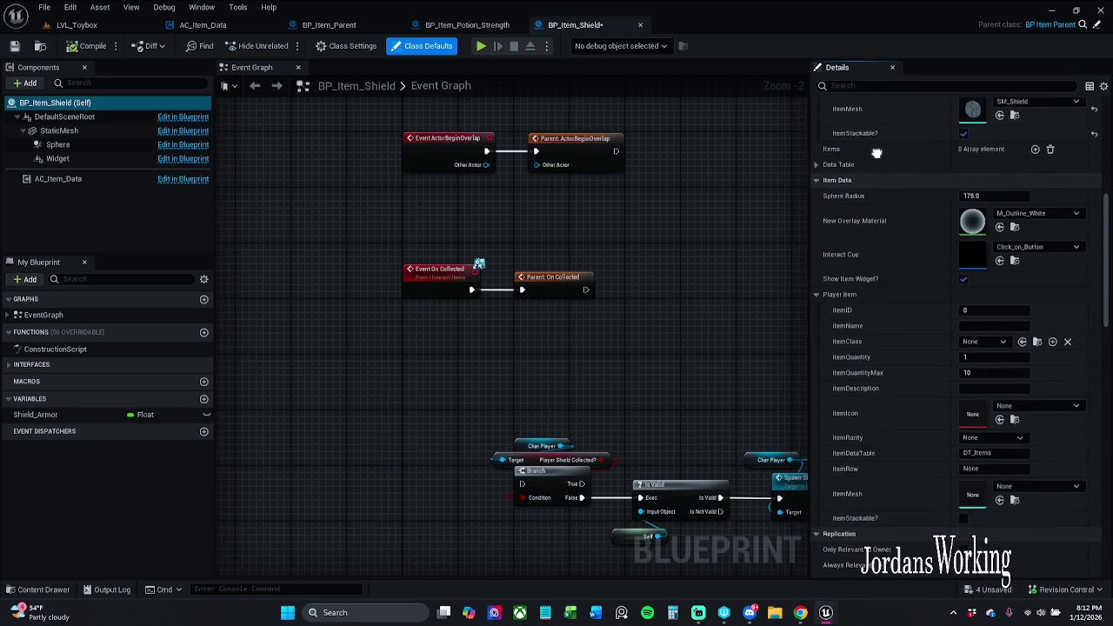
click(999, 496)
Set row Shield, max quantity 2, class BP_Item_Shield and name Shield
click(979, 465)
text(Shield)
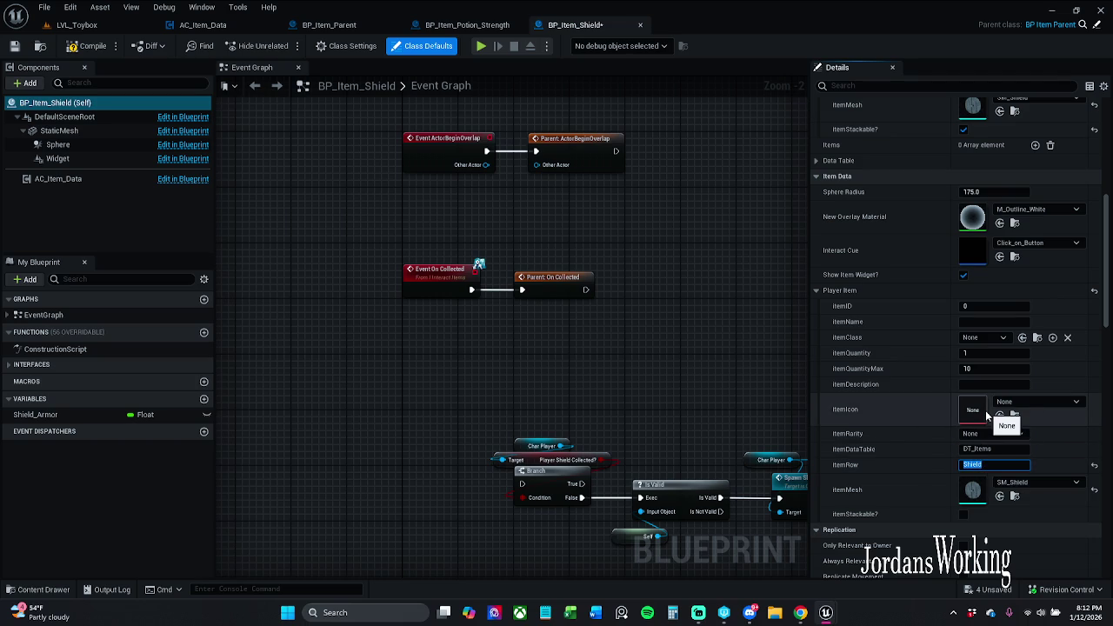
click(987, 370)
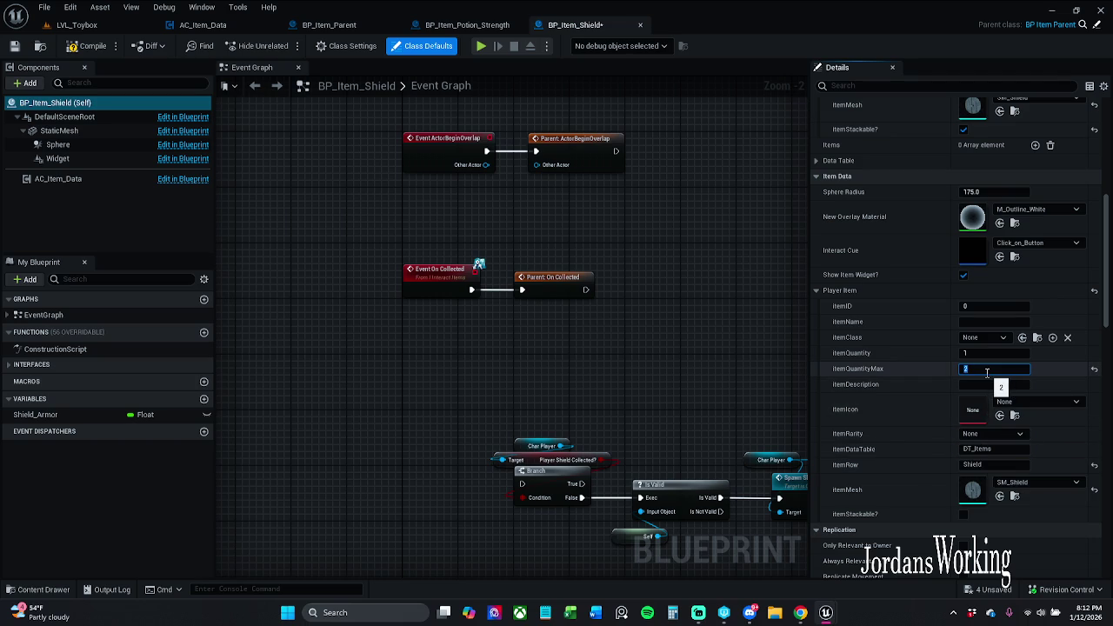
click(986, 338)
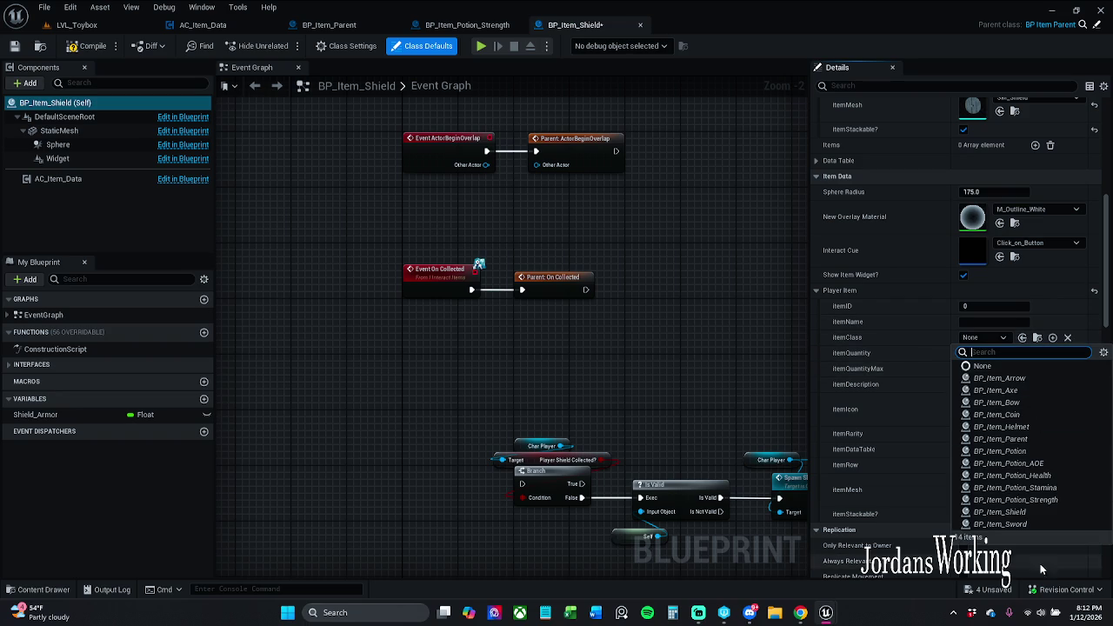
click(1000, 512)
click(1004, 322)
text(Shield)
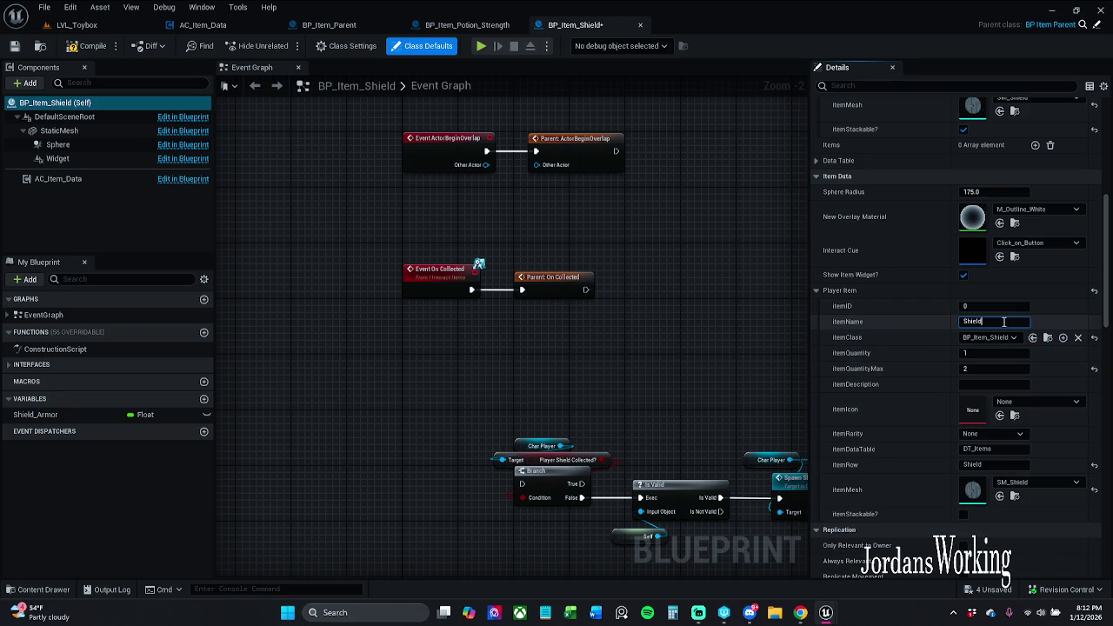
key(Return)
Set the Shield's item ID to 5, then check out and save the blueprint
scroll(1001, 270, up, 4)
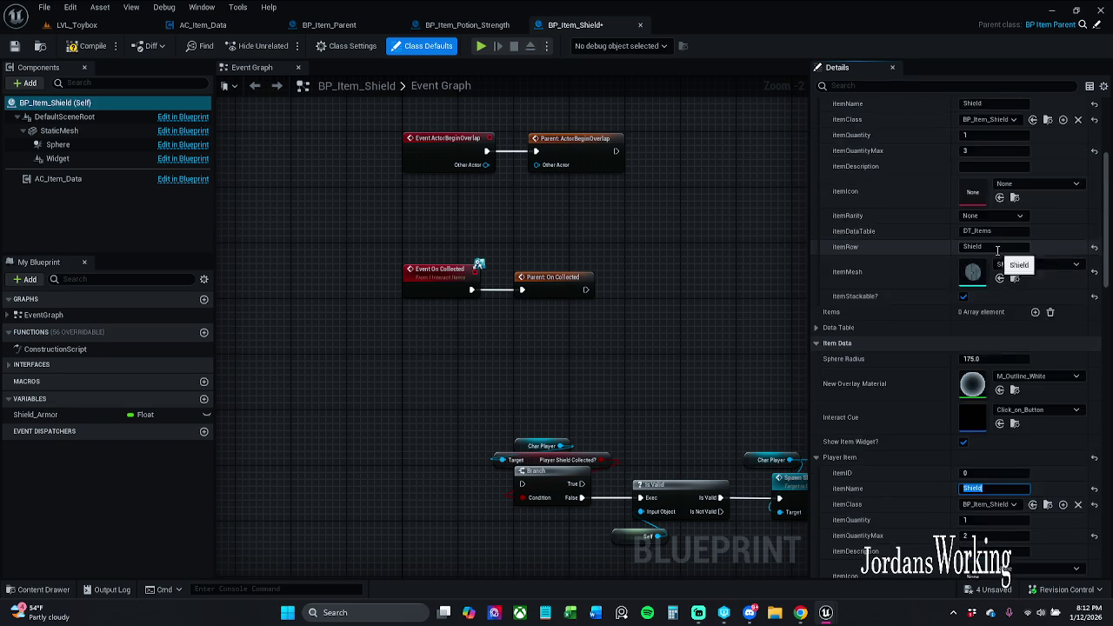
scroll(930, 213, down, 6)
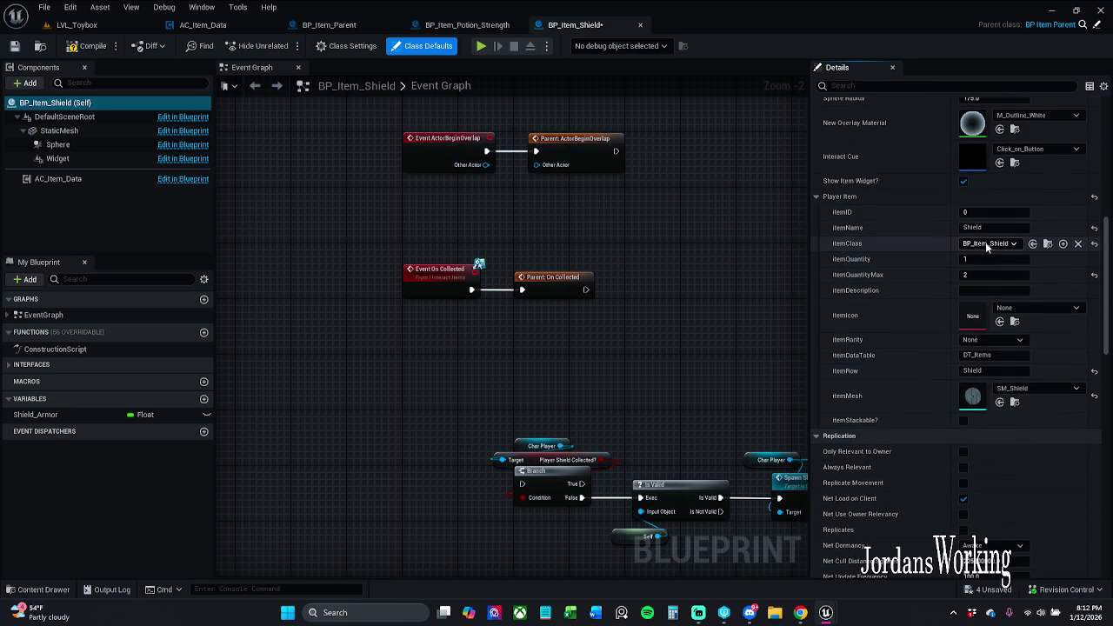
click(987, 212)
text(5)
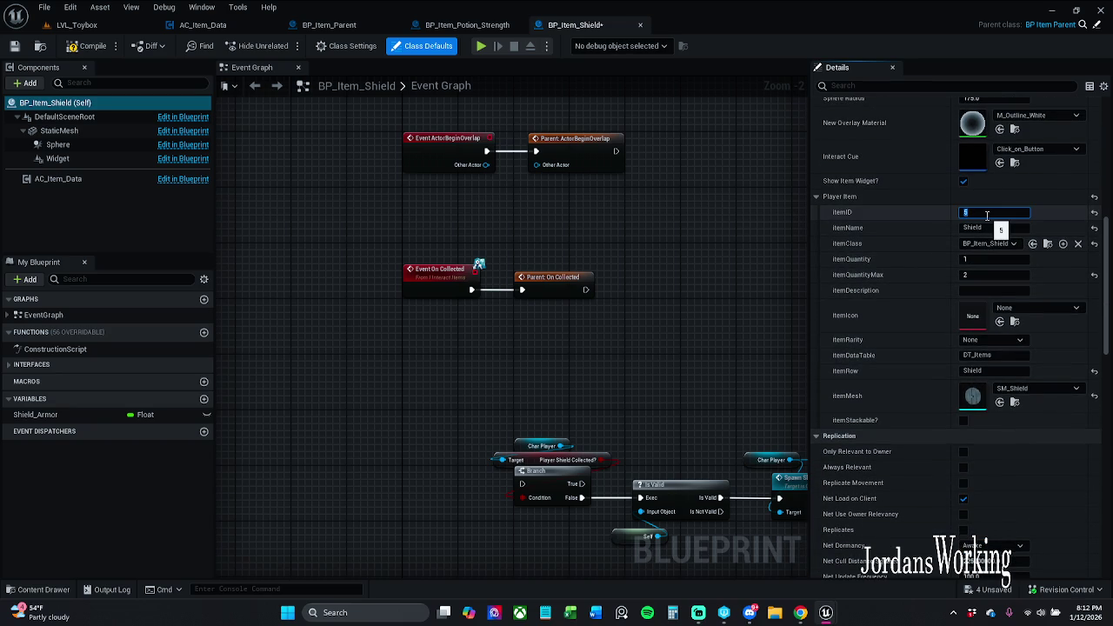
click(87, 45)
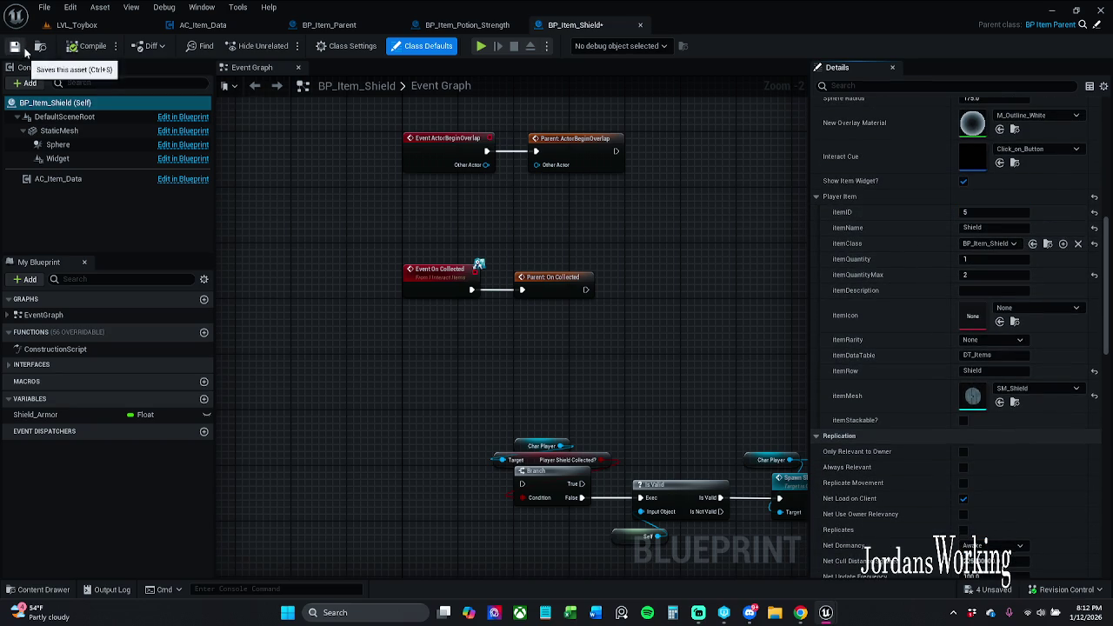
click(22, 48)
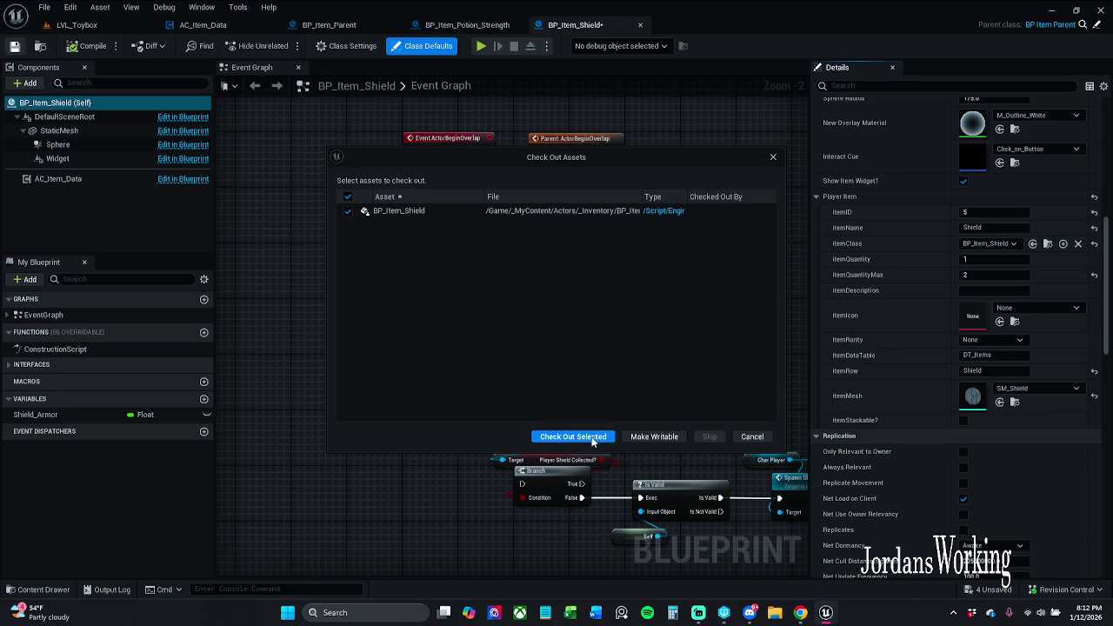
click(573, 436)
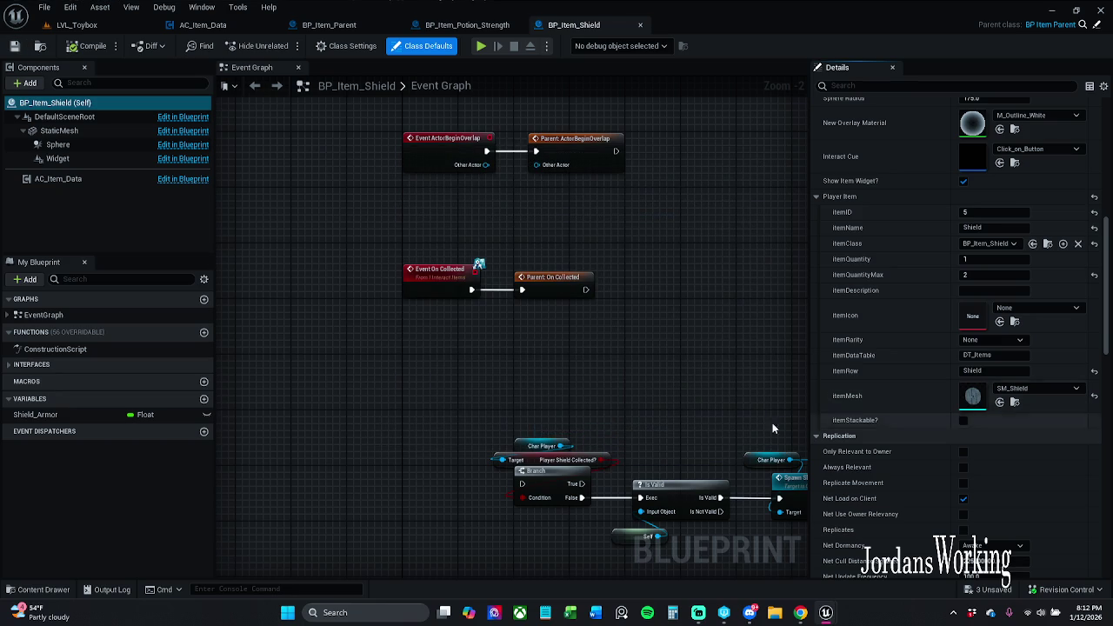
Compare the Strength potion and Shield IDs, then start re-entering the Shield's item ID as 11
click(500, 27)
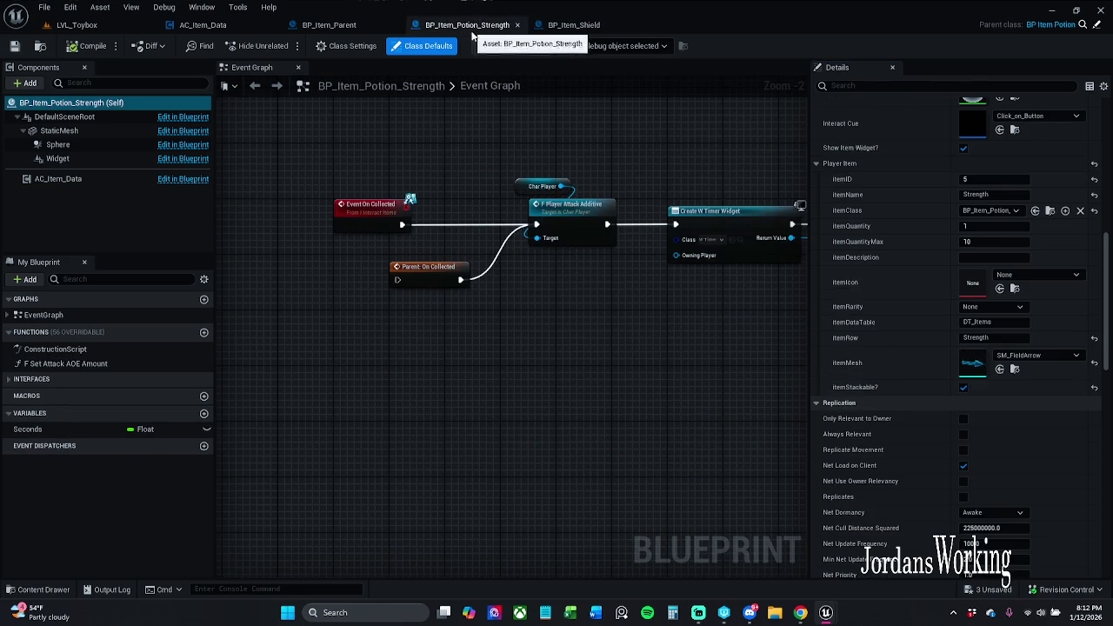
scroll(887, 461, up, 5)
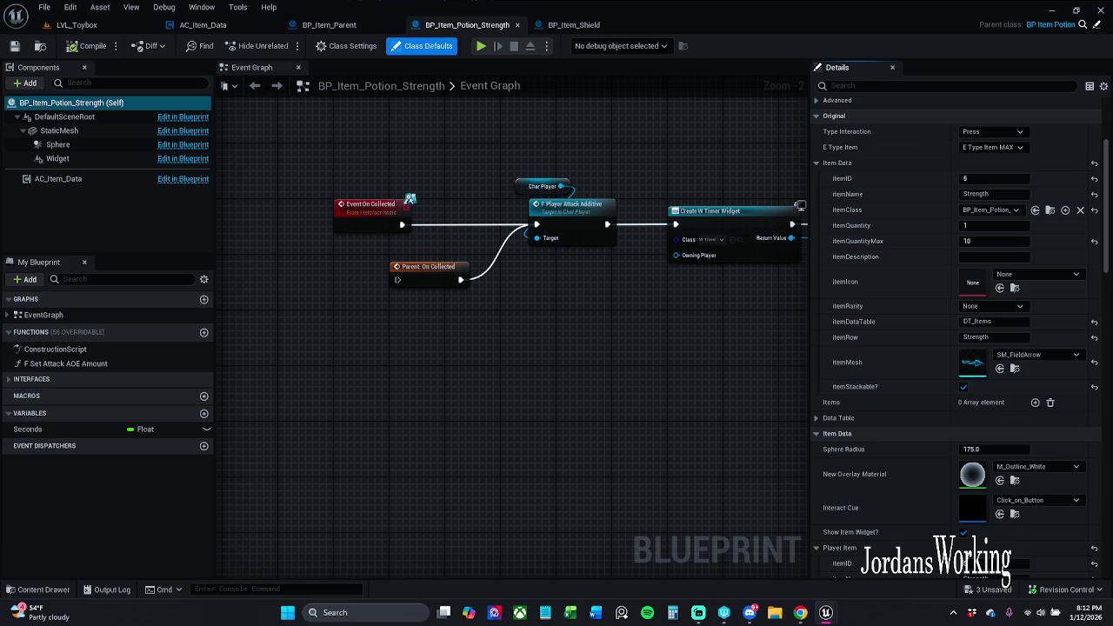
scroll(888, 397, down, 6)
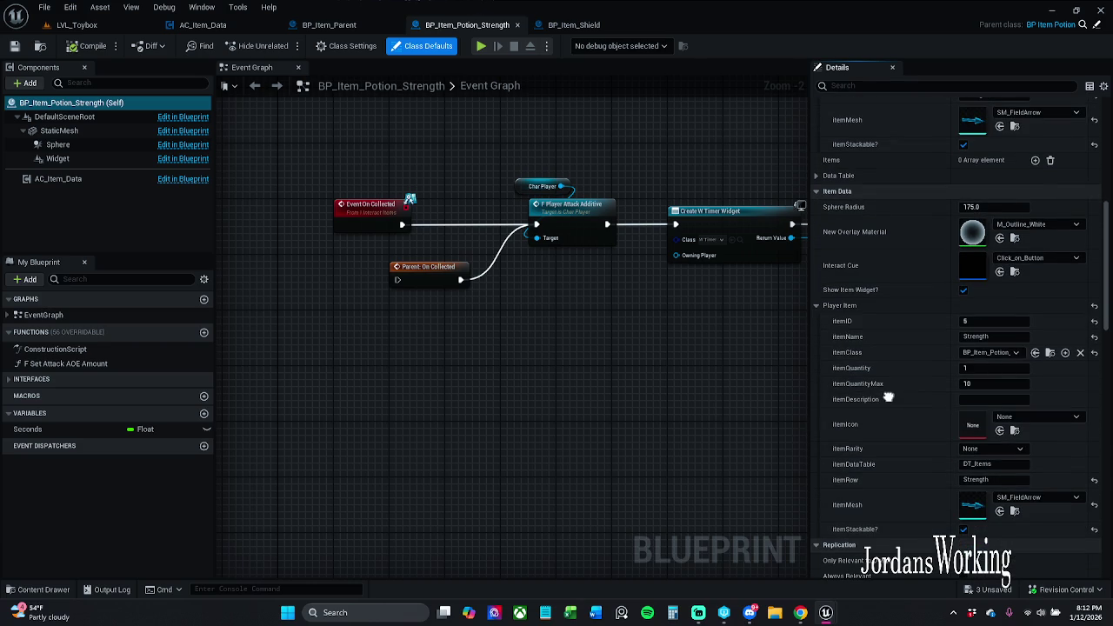
click(574, 24)
scroll(910, 204, up, 1)
mouse_move(910, 204)
mouse_down()
mouse_move(910, 539)
mouse_move(911, 370)
mouse_move(923, 349)
mouse_up()
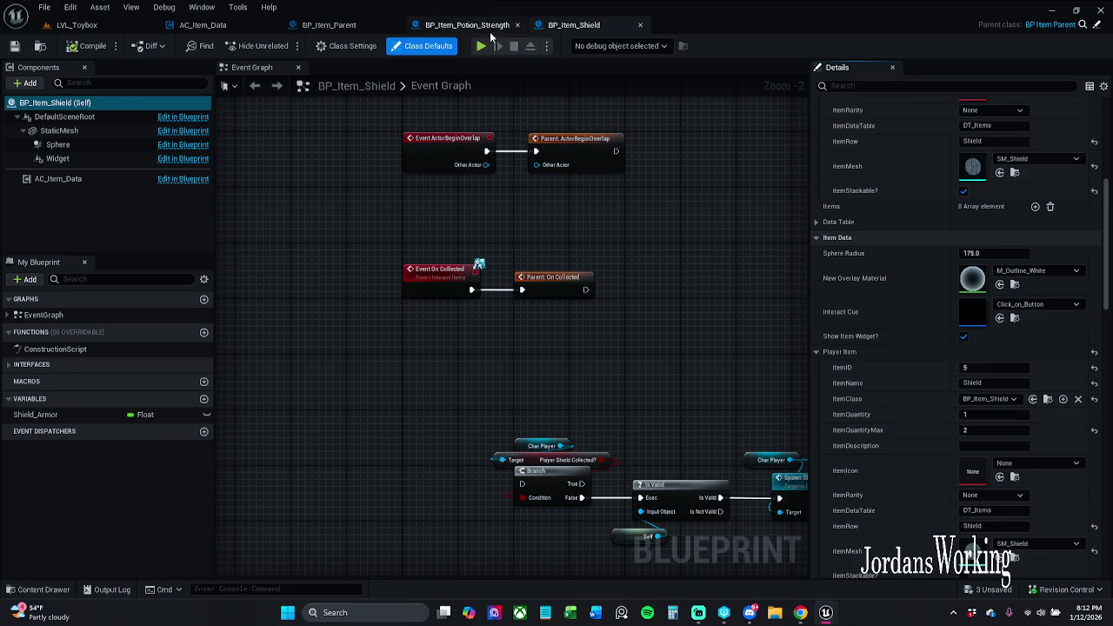
click(498, 26)
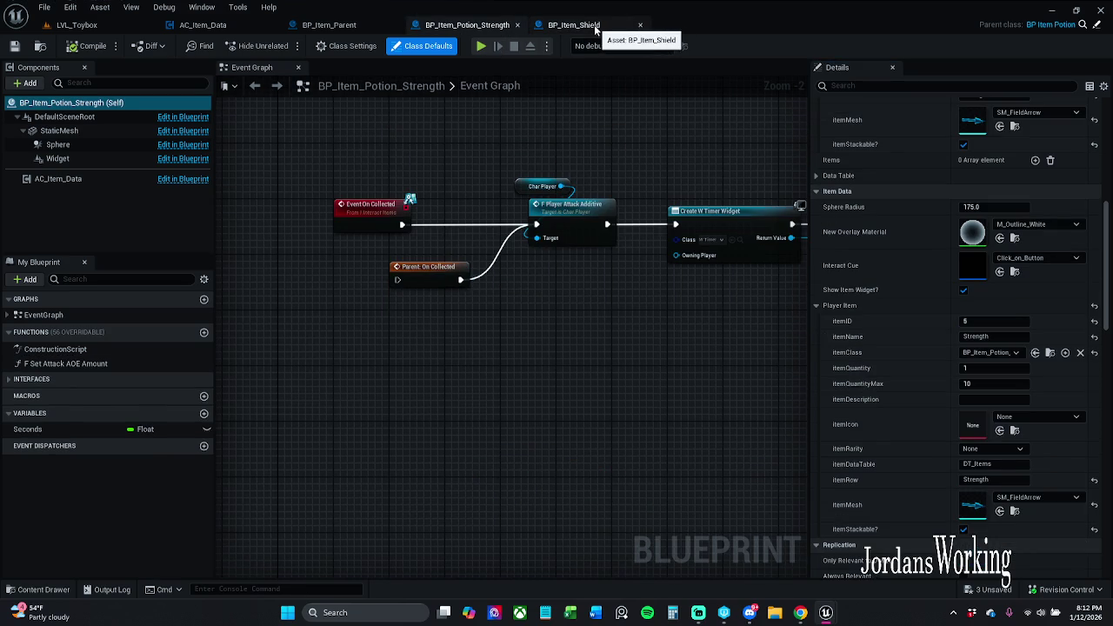
click(624, 27)
click(1008, 367)
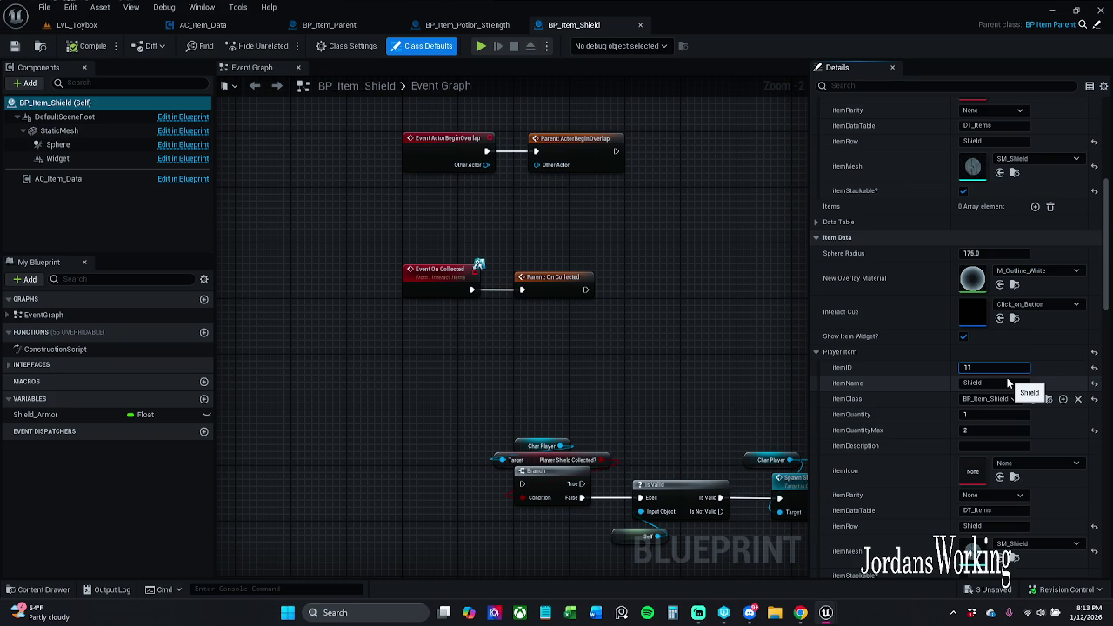
text(5)
Compile and save BP_Item_Shield with itemID 115, then play LVL_Toybox in the editor
click(87, 46)
click(14, 46)
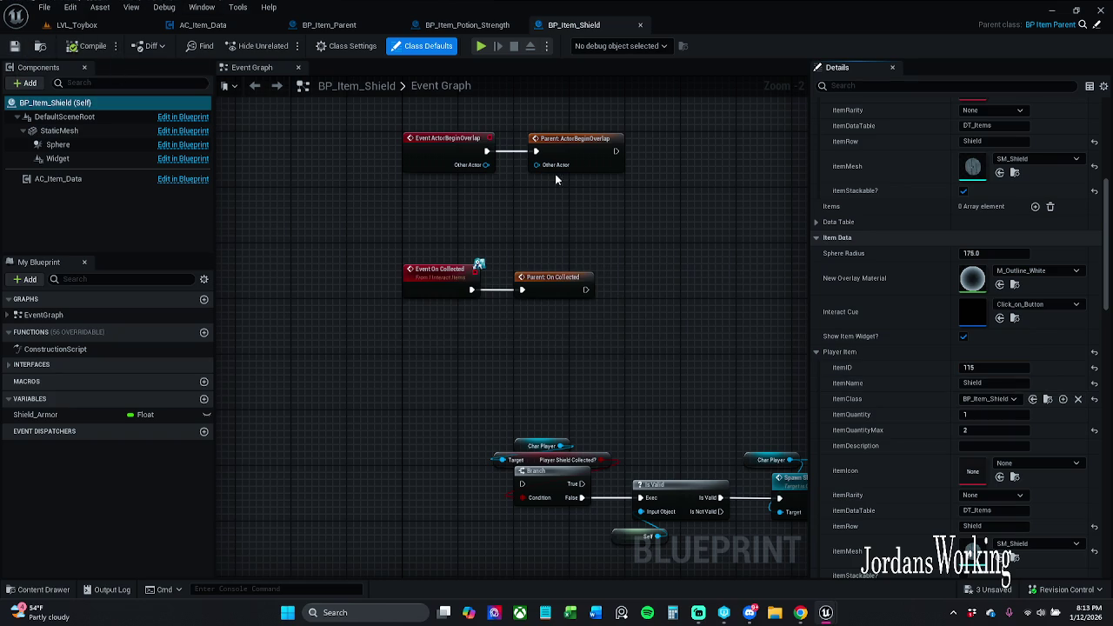
click(76, 24)
click(283, 46)
Run the character around the level to collect a coin and an AOE potion
key(w)
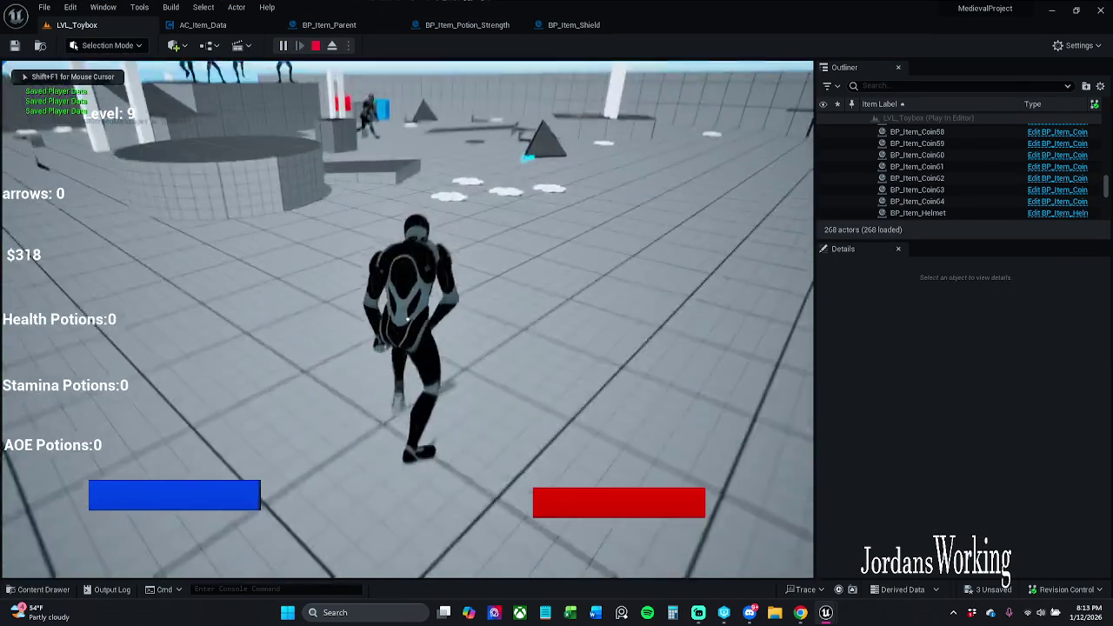
key(w)
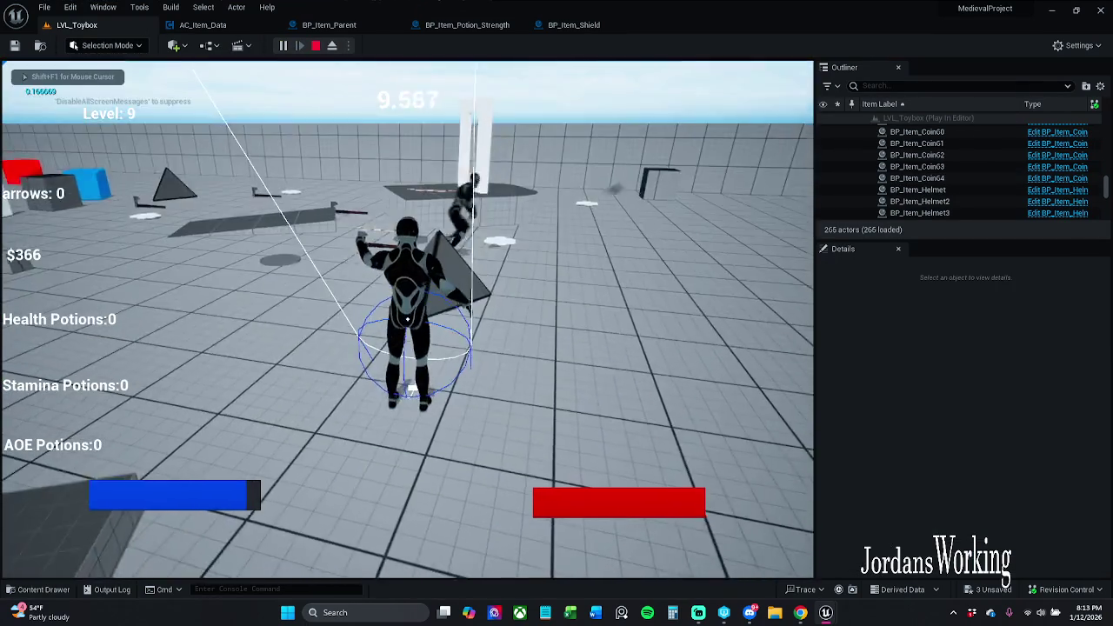
key(w)
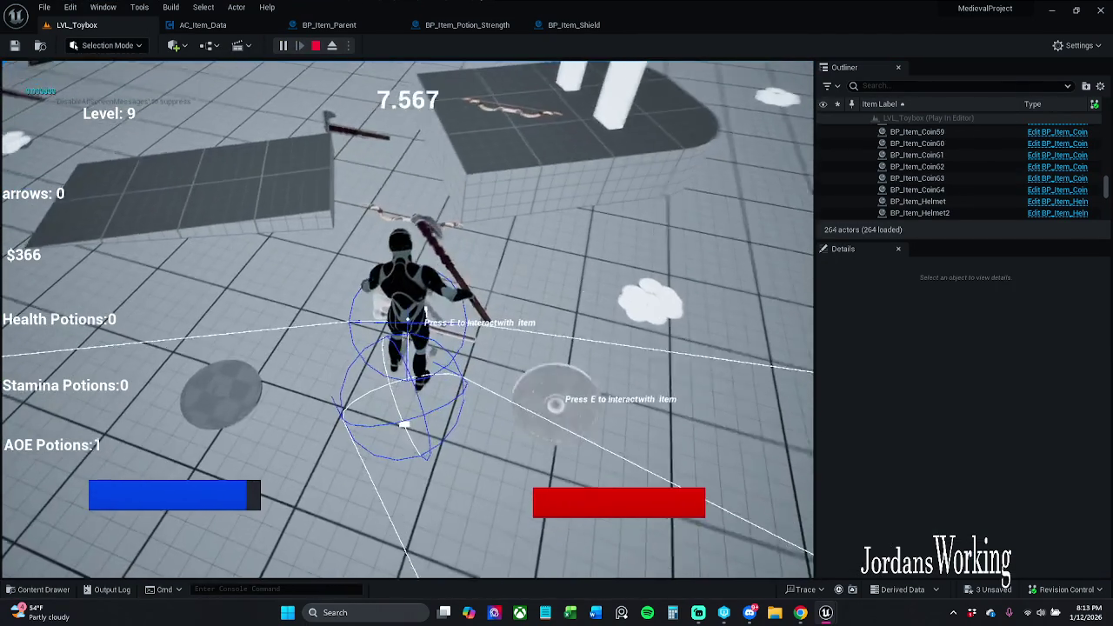
key(w)
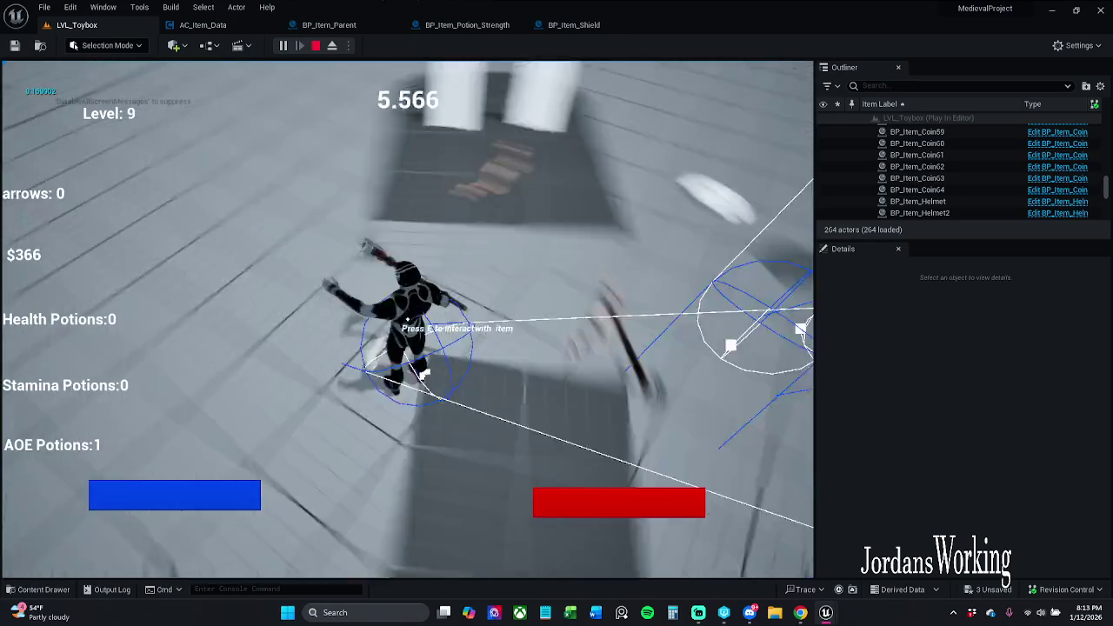
key(w)
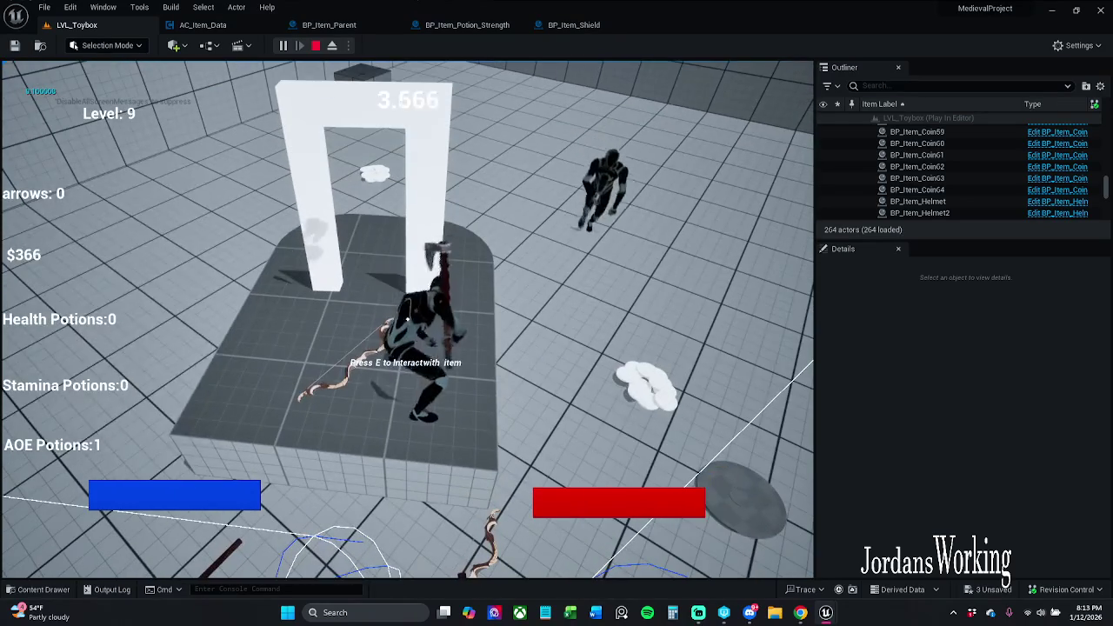
Open the inventory, try each of the six slots, close the panel and stop play
key(i)
click(141, 286)
click(103, 223)
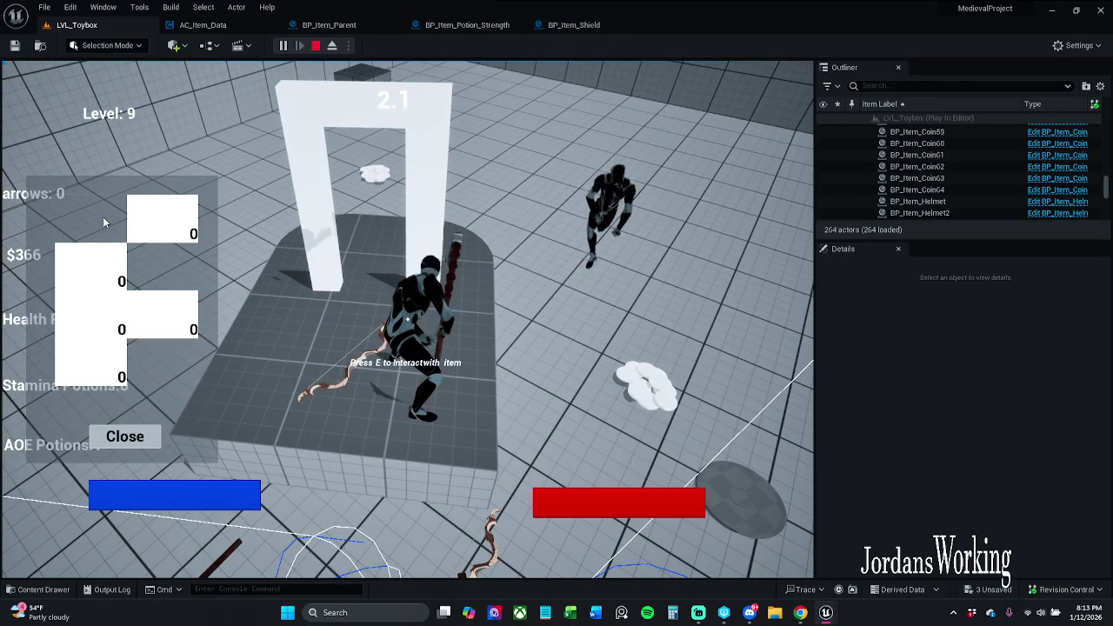
click(126, 265)
click(75, 331)
click(139, 335)
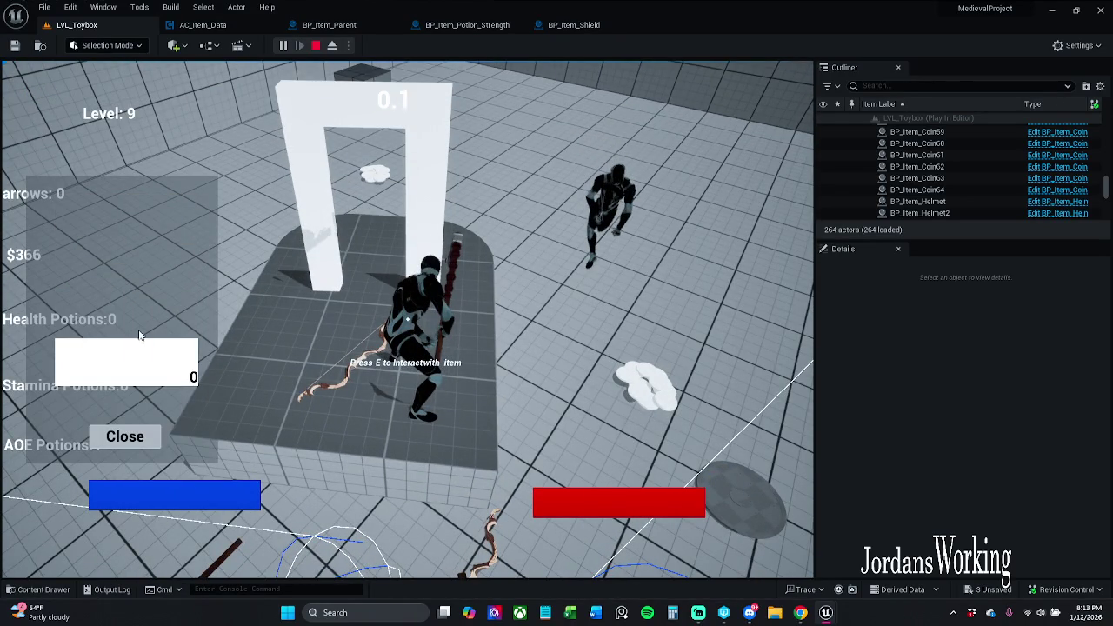
click(87, 374)
click(145, 445)
key(Escape)
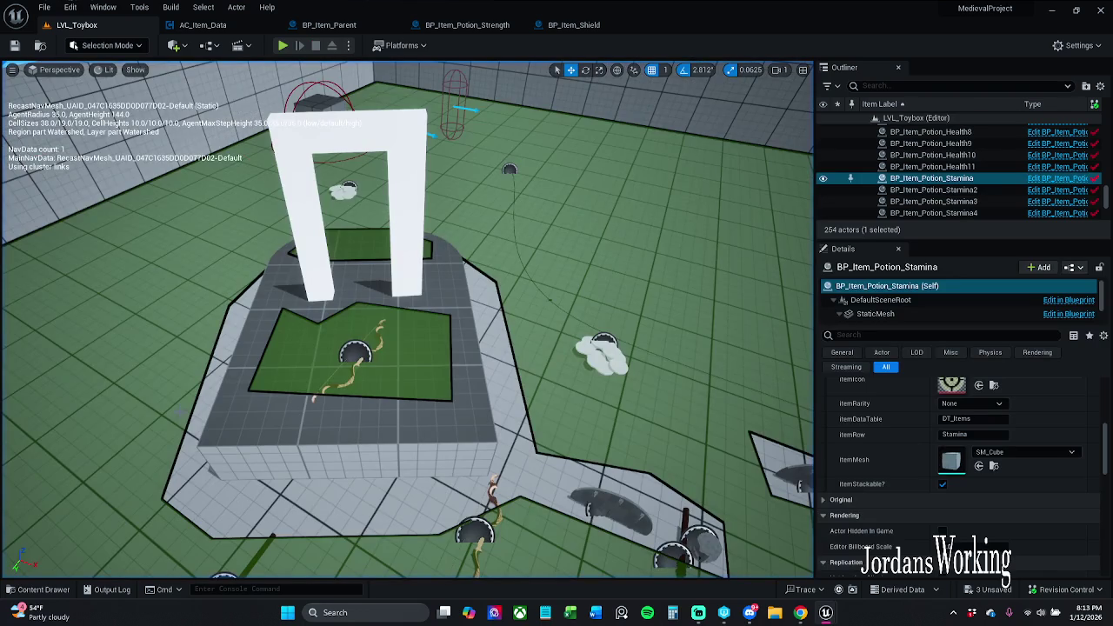
Close the Potion_Strength and Shield blueprints and dock the W_Inventory1 and W_Item_Slot1 editors
click(239, 26)
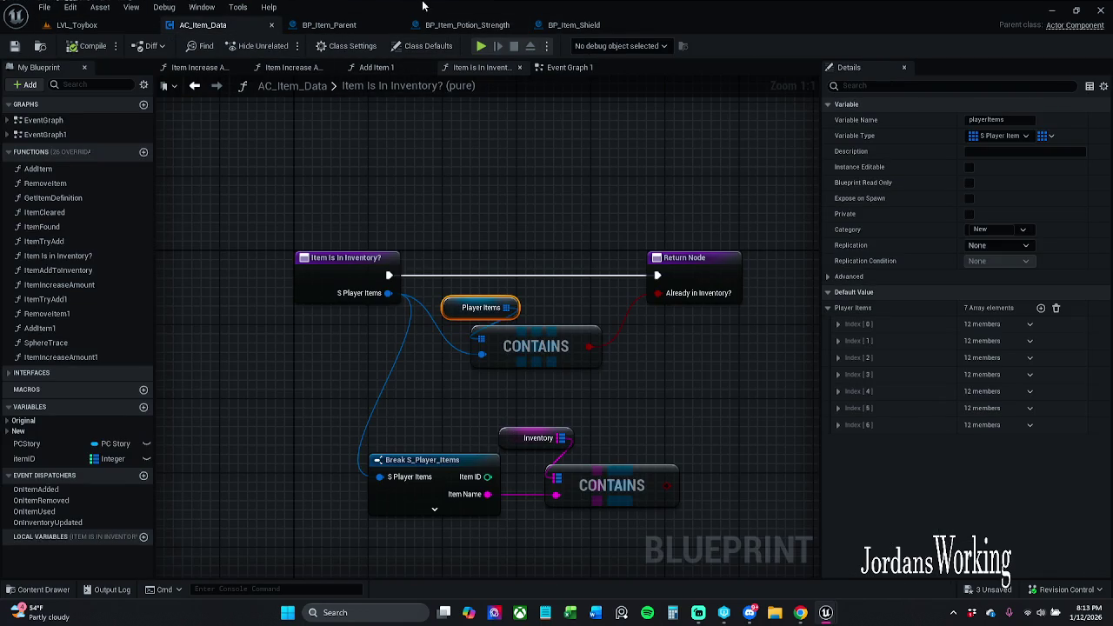
click(344, 24)
click(487, 25)
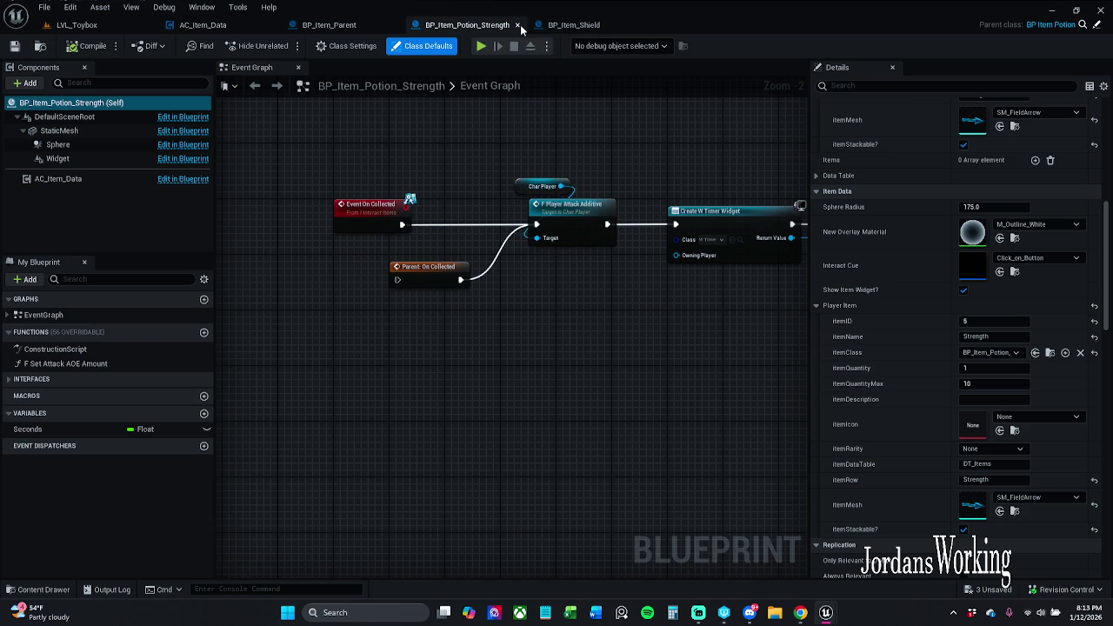
click(518, 26)
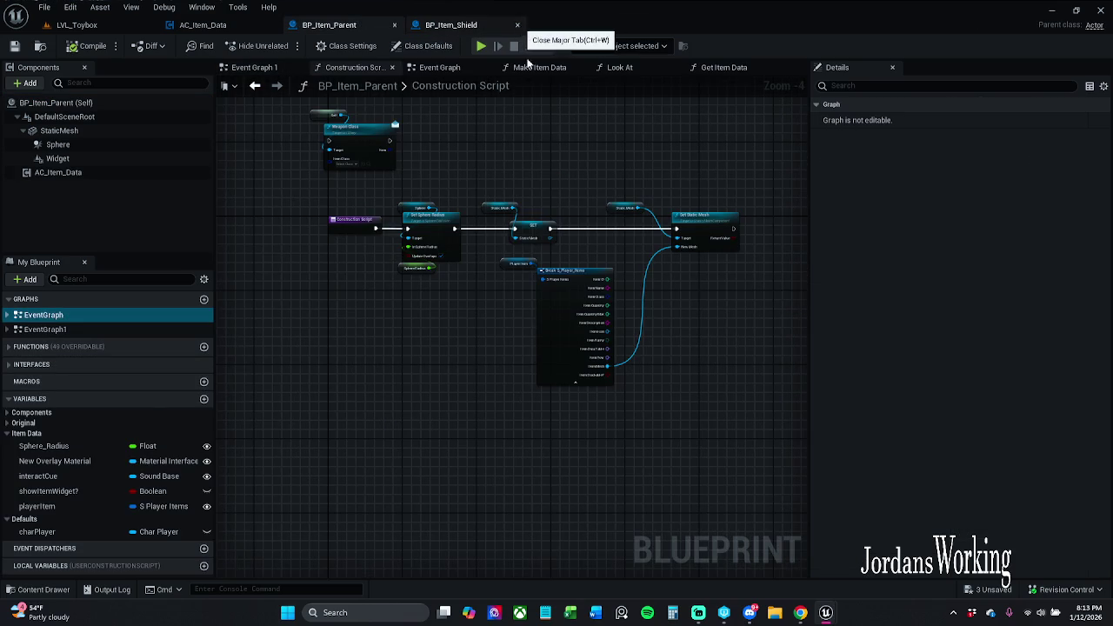
click(517, 26)
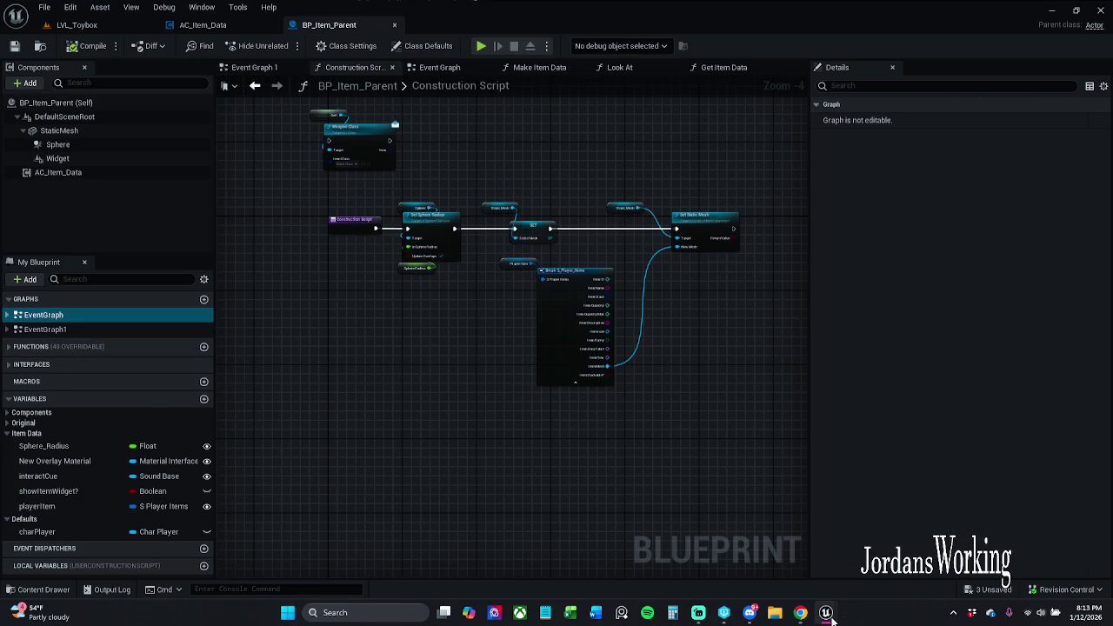
mouse_move(830, 617)
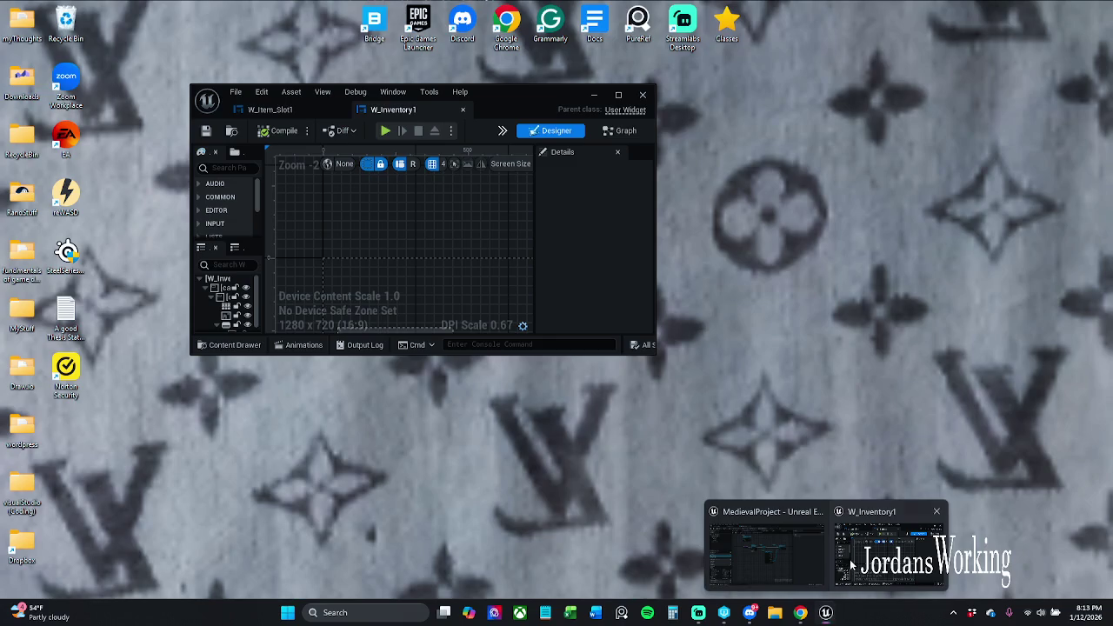
click(852, 565)
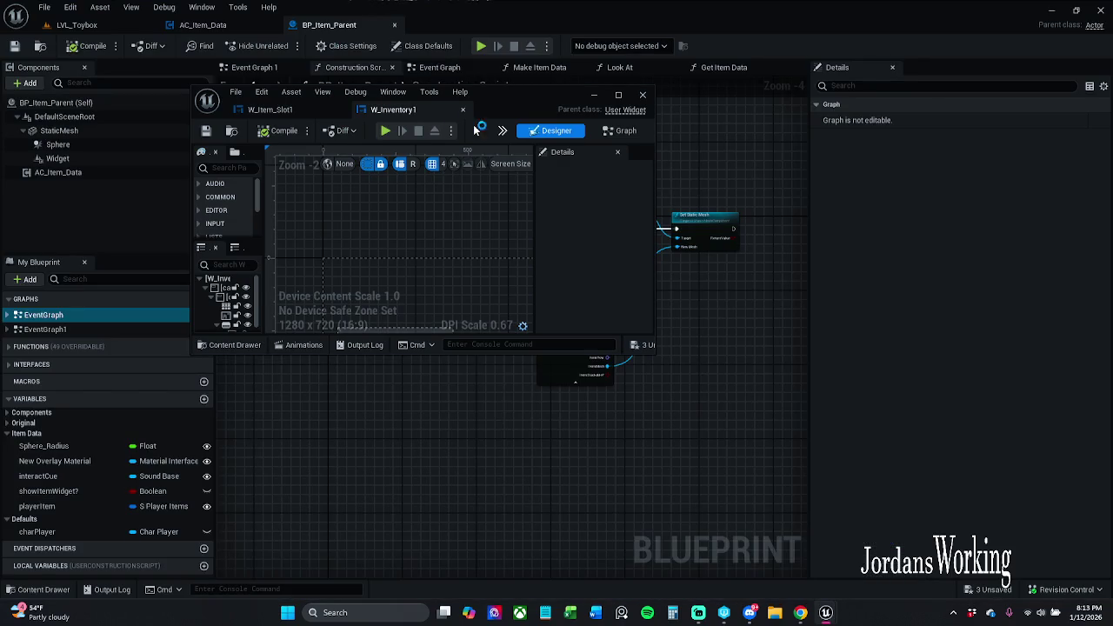
mouse_move(397, 111)
mouse_down()
mouse_move(435, 39)
mouse_move(465, 28)
mouse_up()
drag(288, 109, 556, 26)
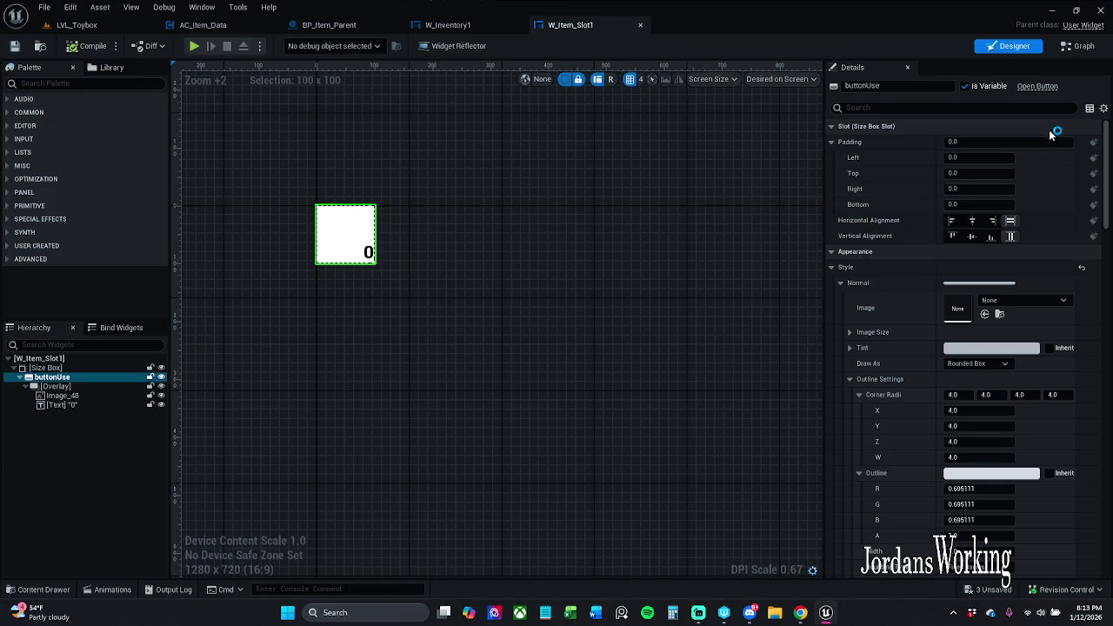
Give W_Item_Slot1's buttonUse 10 padding on every side, making the slot 80×80
click(61, 369)
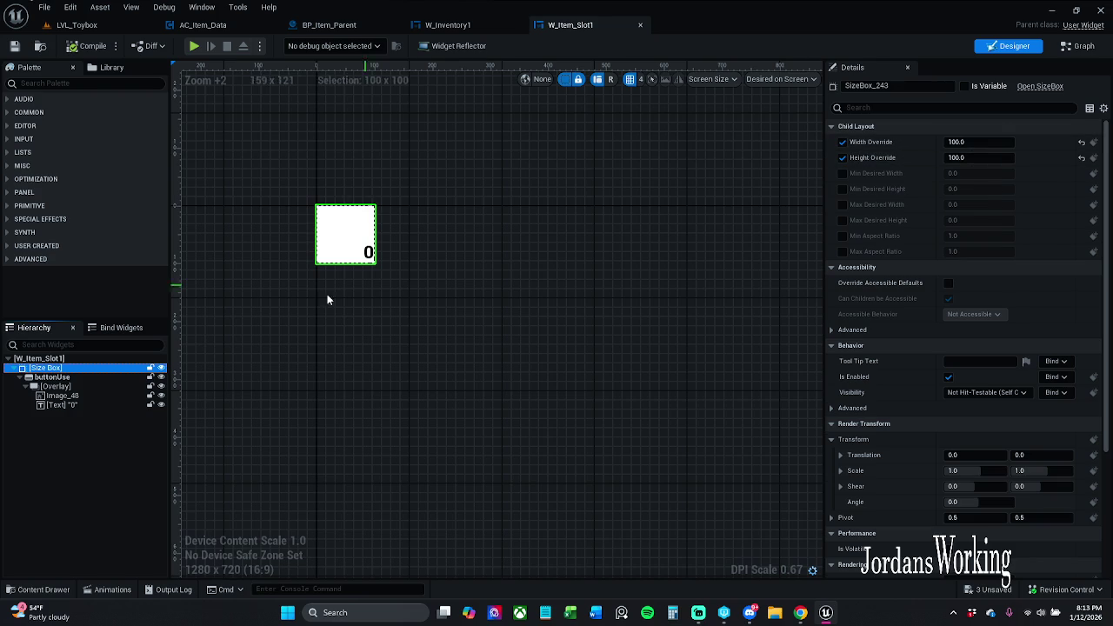
click(78, 377)
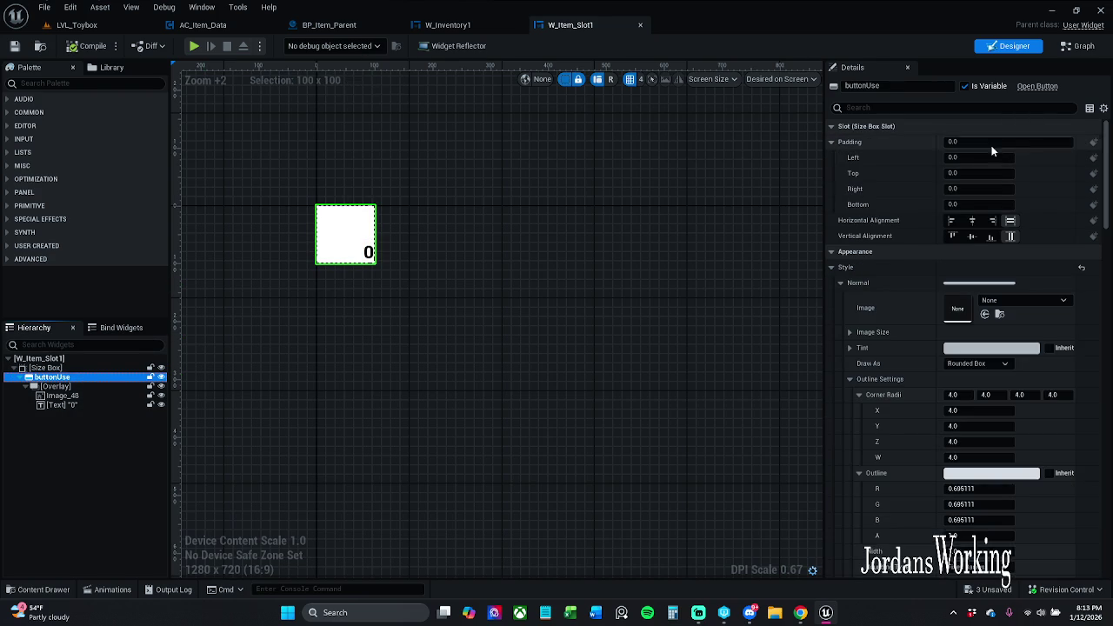
click(992, 141)
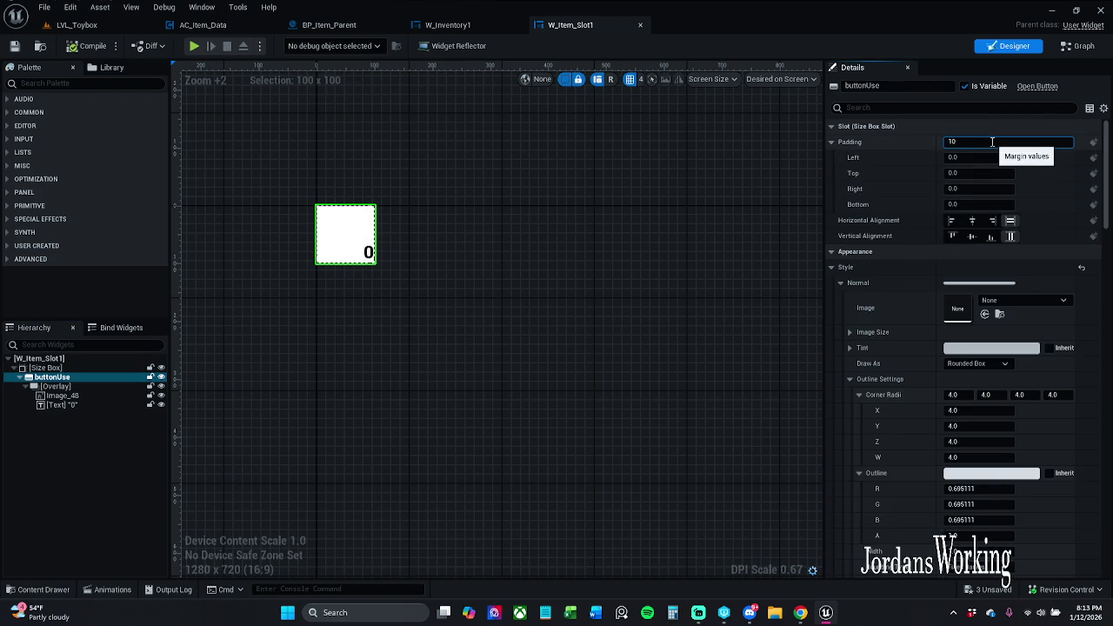
key(Return)
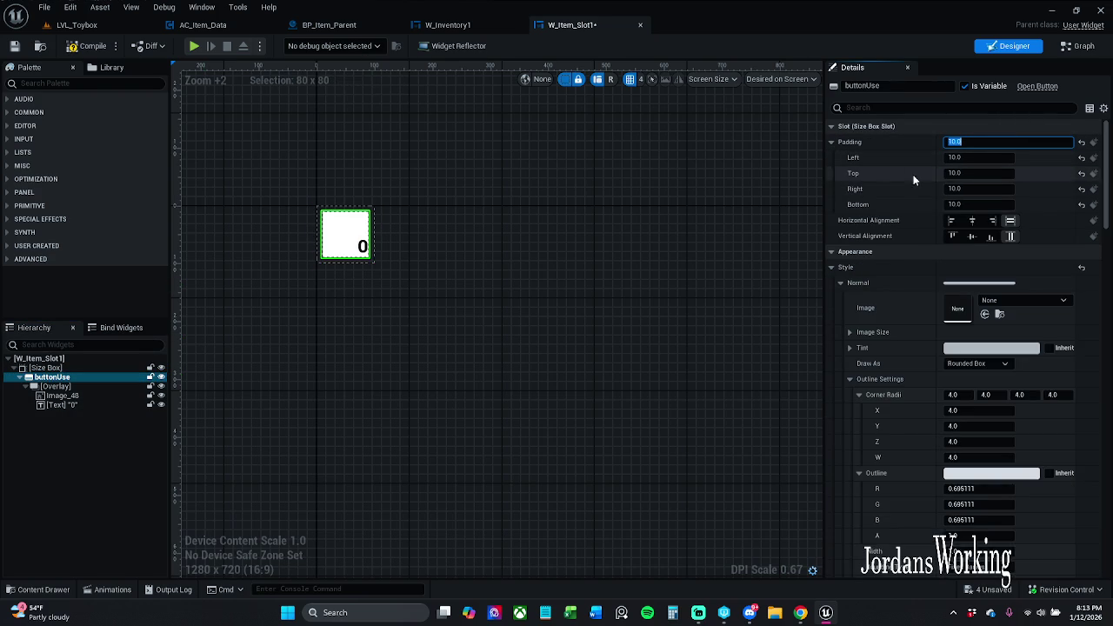
click(92, 27)
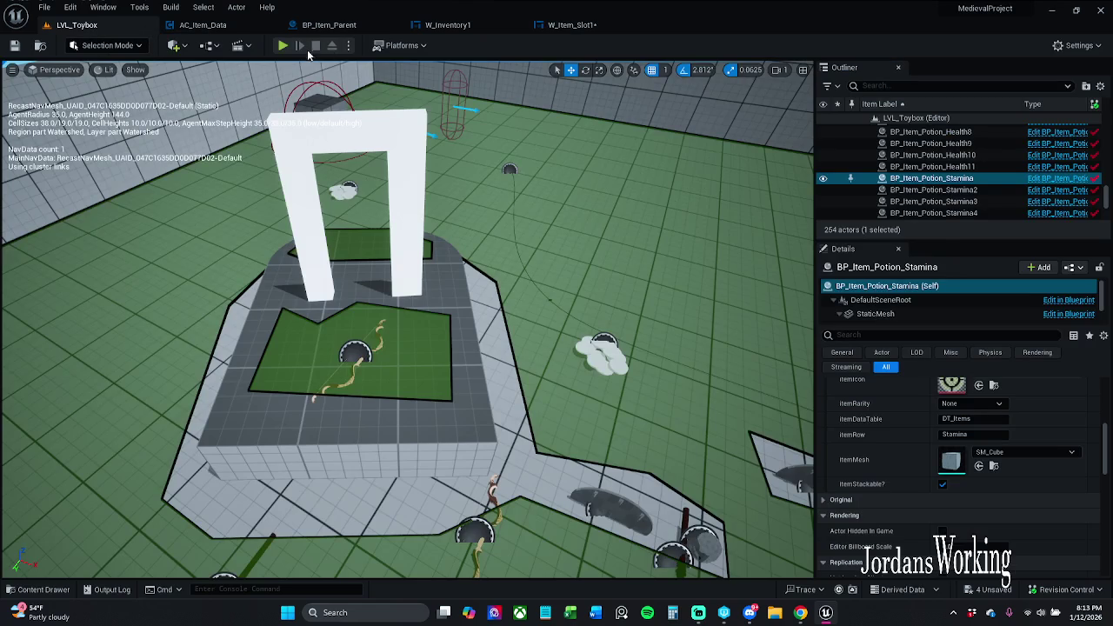
Play-test the level and open the inventory to check the resized slots
key(alt+p)
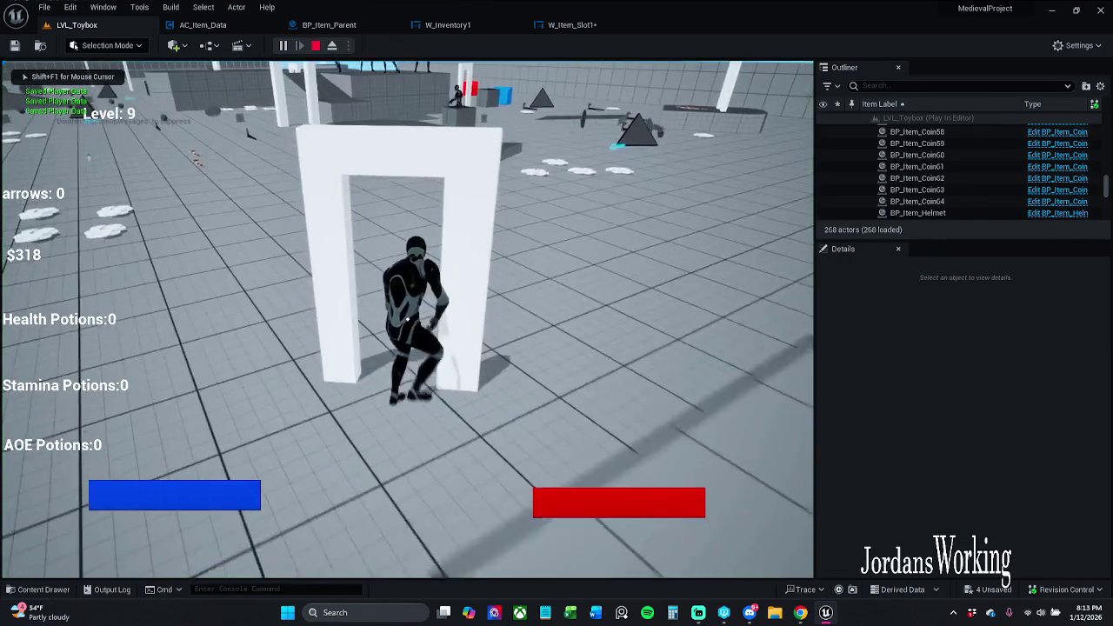
key(i)
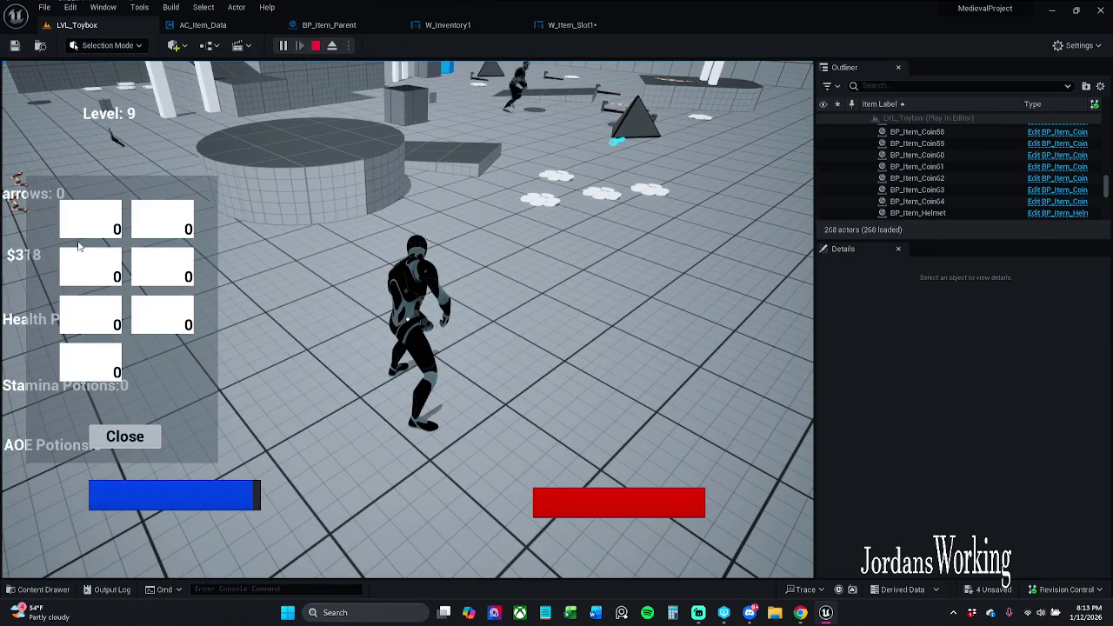
key(Escape)
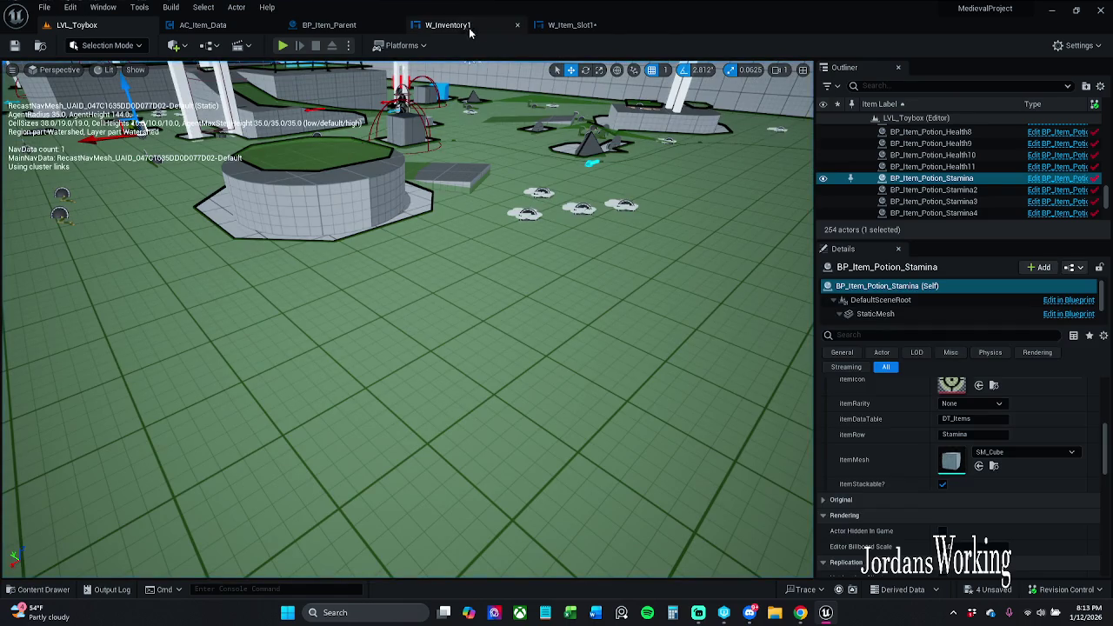
Narrow W_Inventory1's canvasPanelContainer to about 308×604
click(477, 28)
click(340, 398)
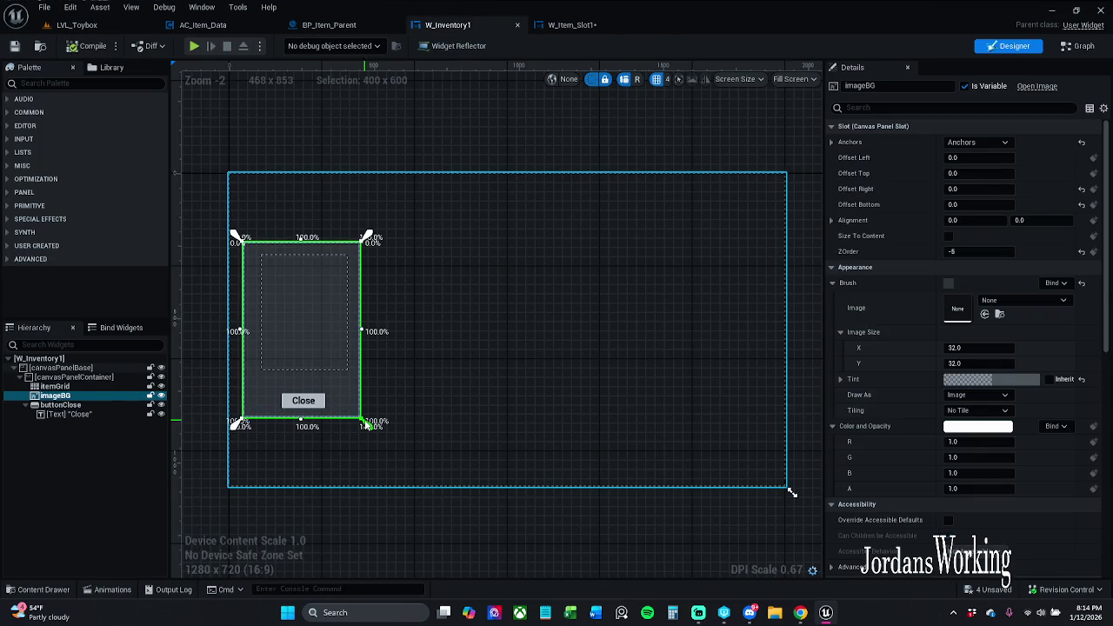
click(61, 368)
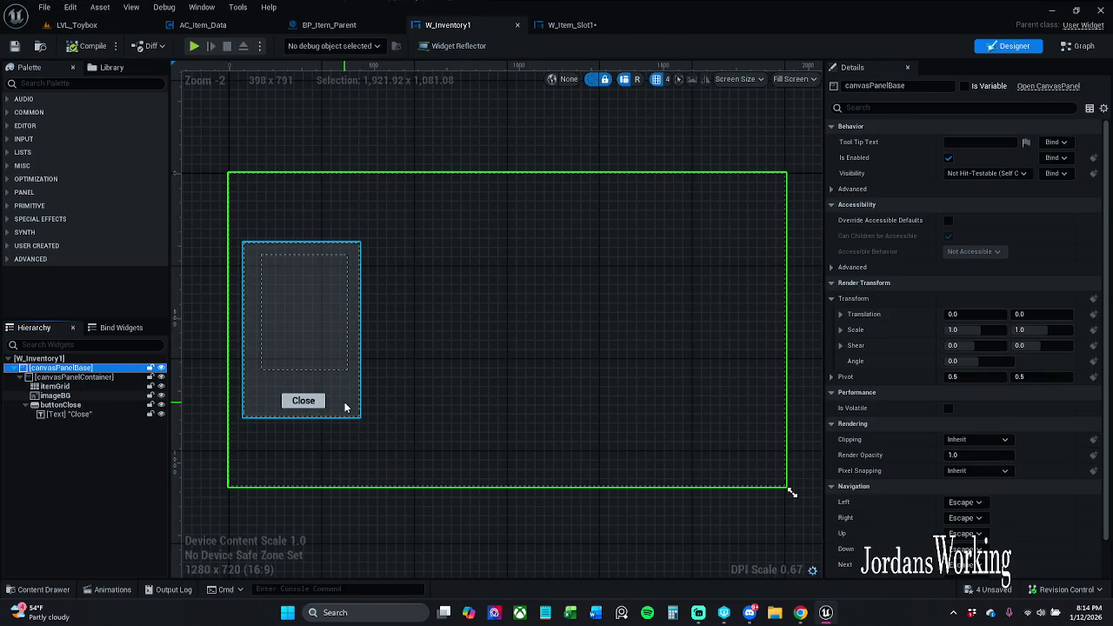
click(101, 378)
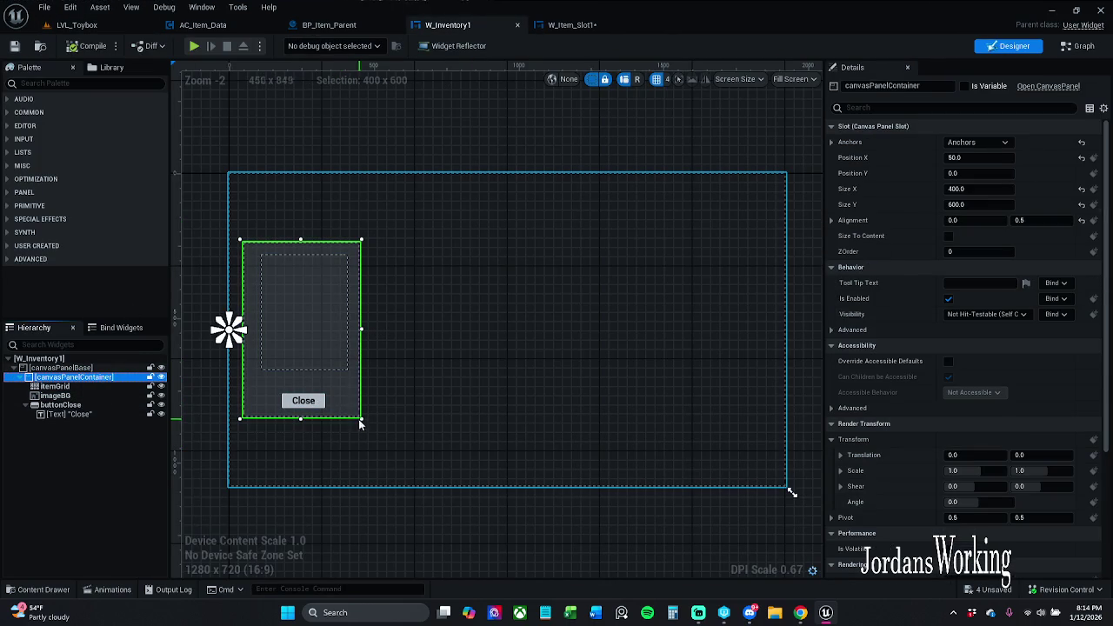
drag(360, 420, 336, 421)
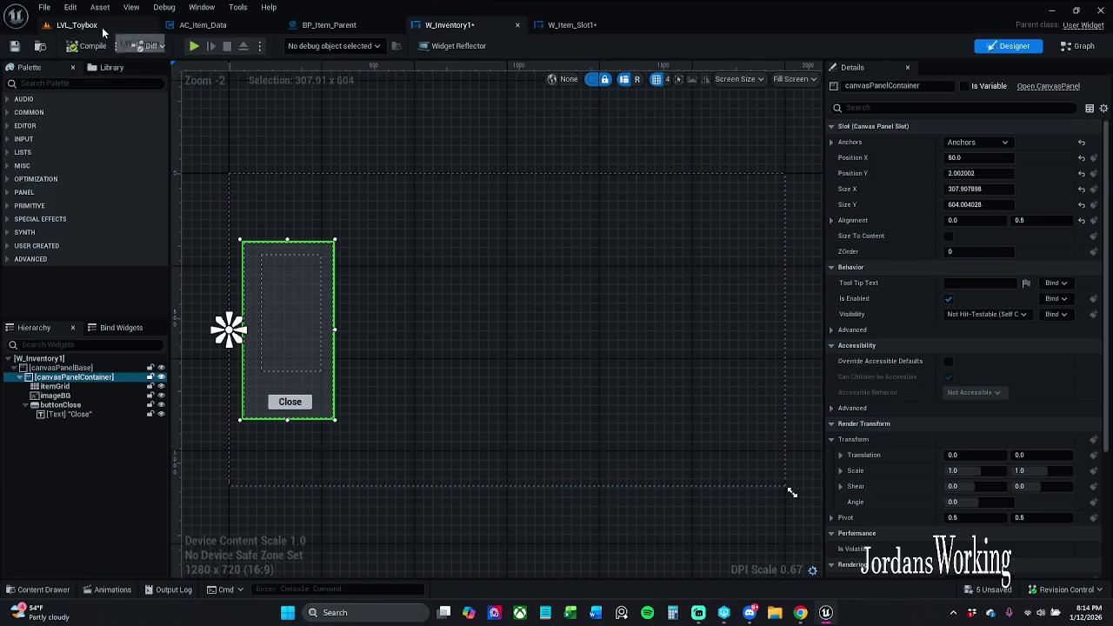
Play-test LVL_Toybox to view the two-column inventory panel, then stop
click(95, 26)
click(283, 47)
key(i)
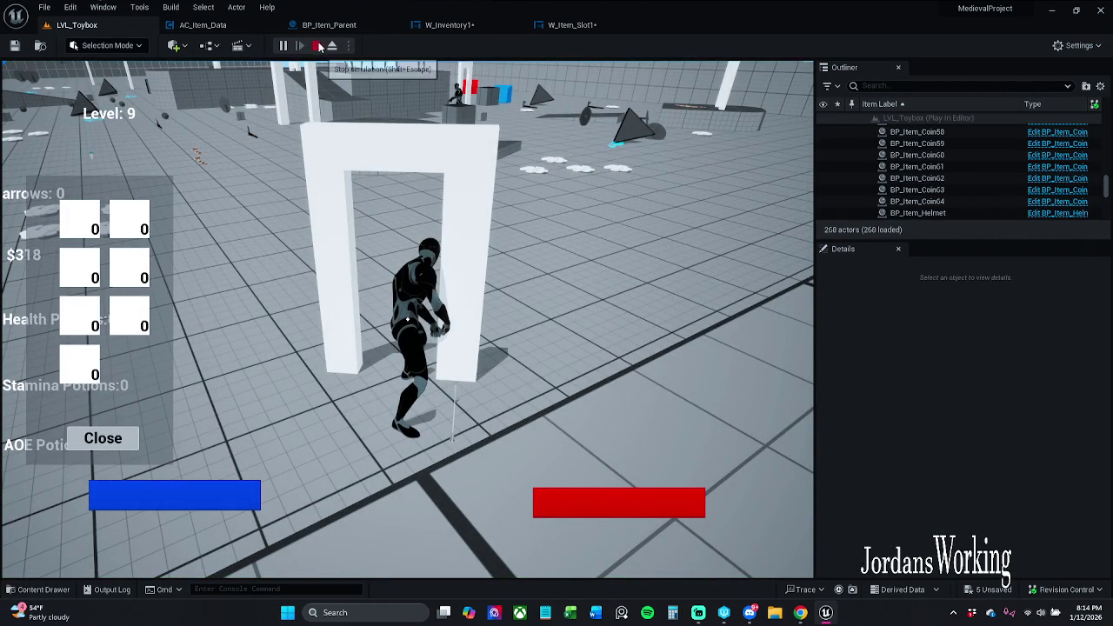
click(316, 46)
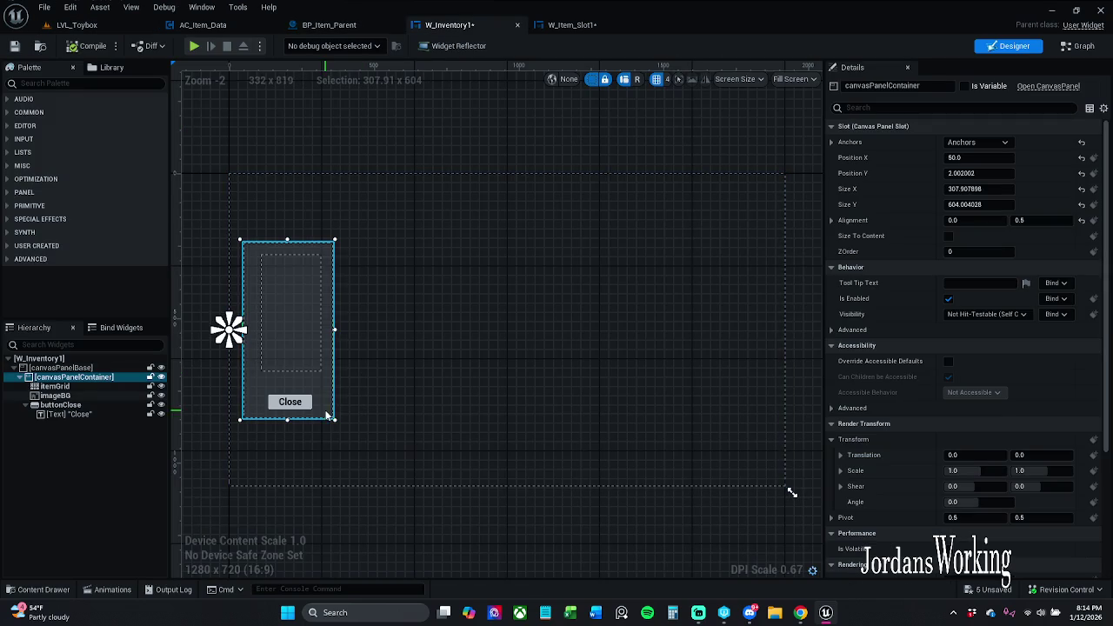
Widen the container panel to about 1595×594 and anchor it to the canvas centre
mouse_move(334, 420)
mouse_down()
mouse_move(765, 417)
mouse_move(697, 401)
mouse_move(673, 409)
mouse_up()
drag(767, 430, 714, 430)
drag(657, 403, 678, 403)
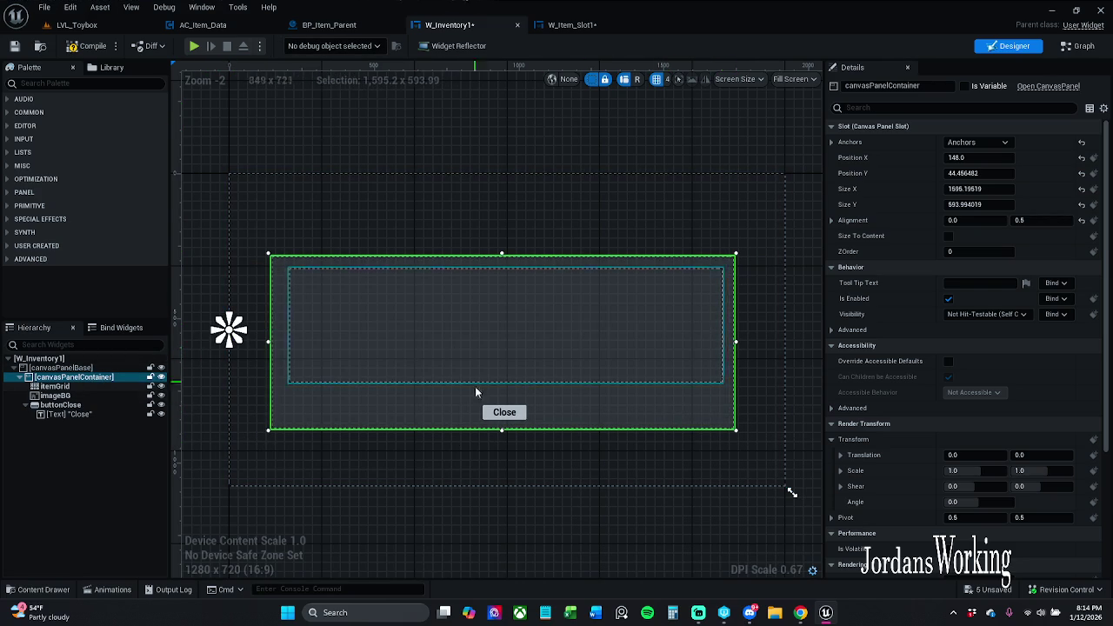
click(998, 143)
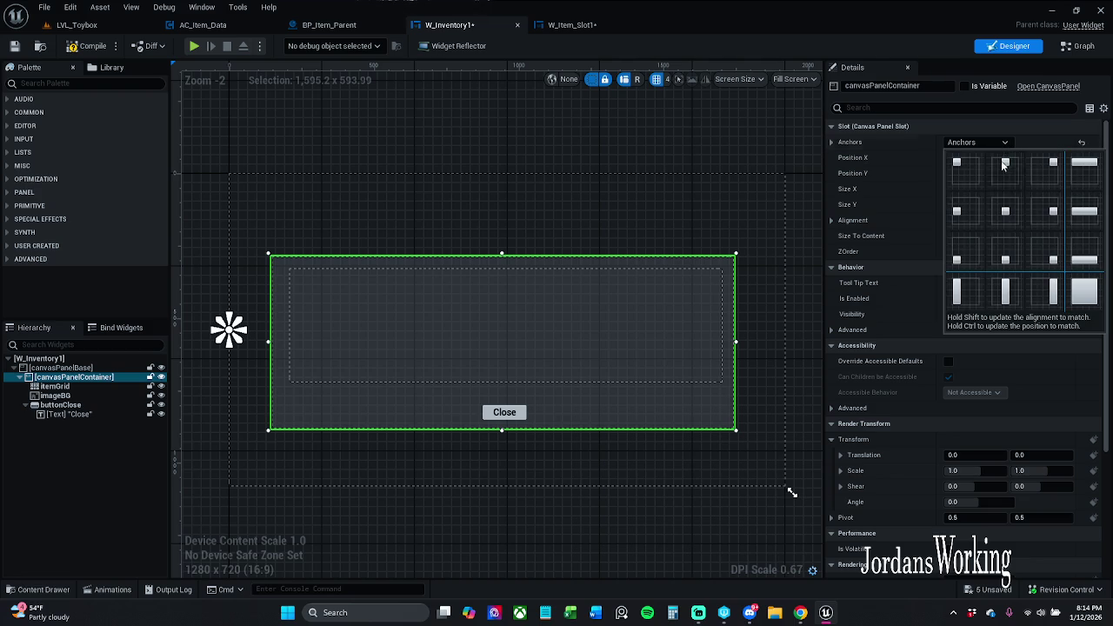
click(1013, 222)
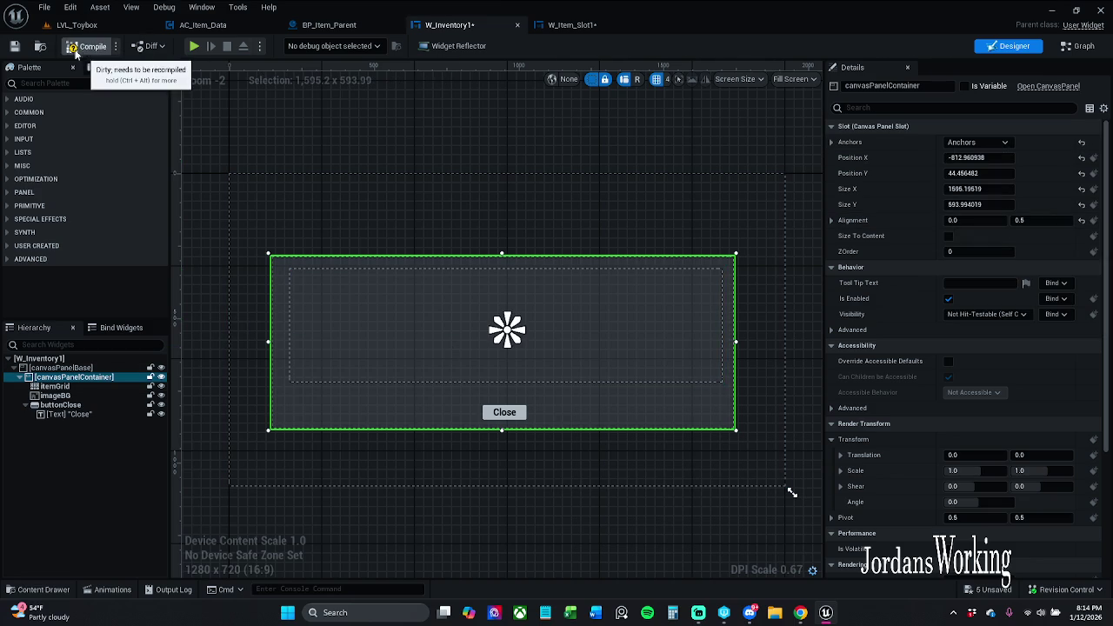
Save W_Inventory1 by checking out the asset, and nudge the container to -784.96, 36.46
click(14, 46)
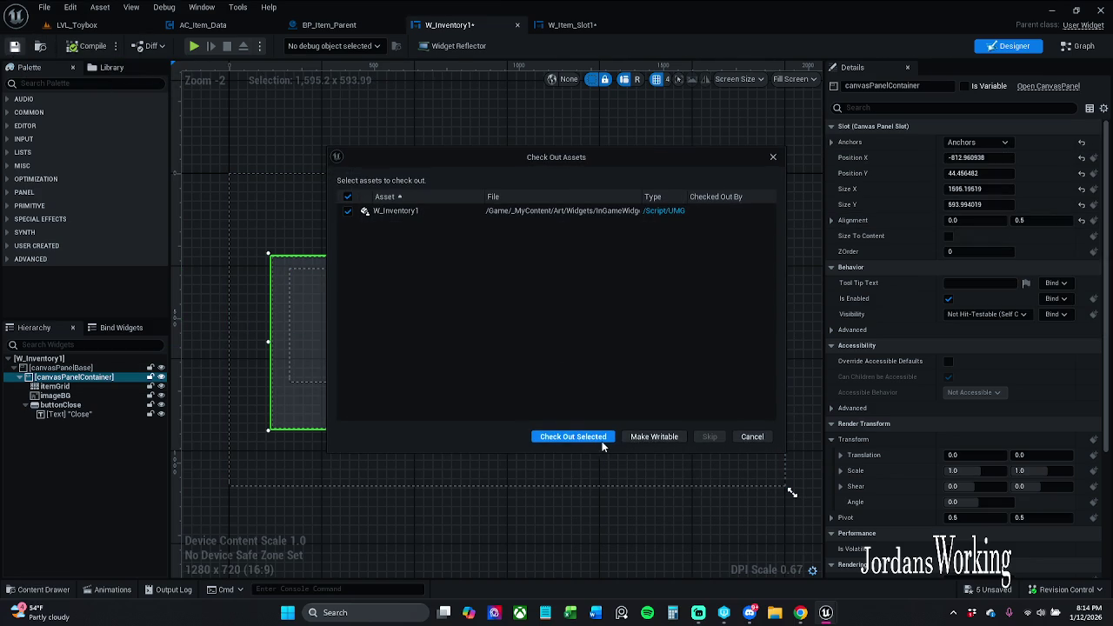
click(599, 438)
drag(593, 398, 591, 398)
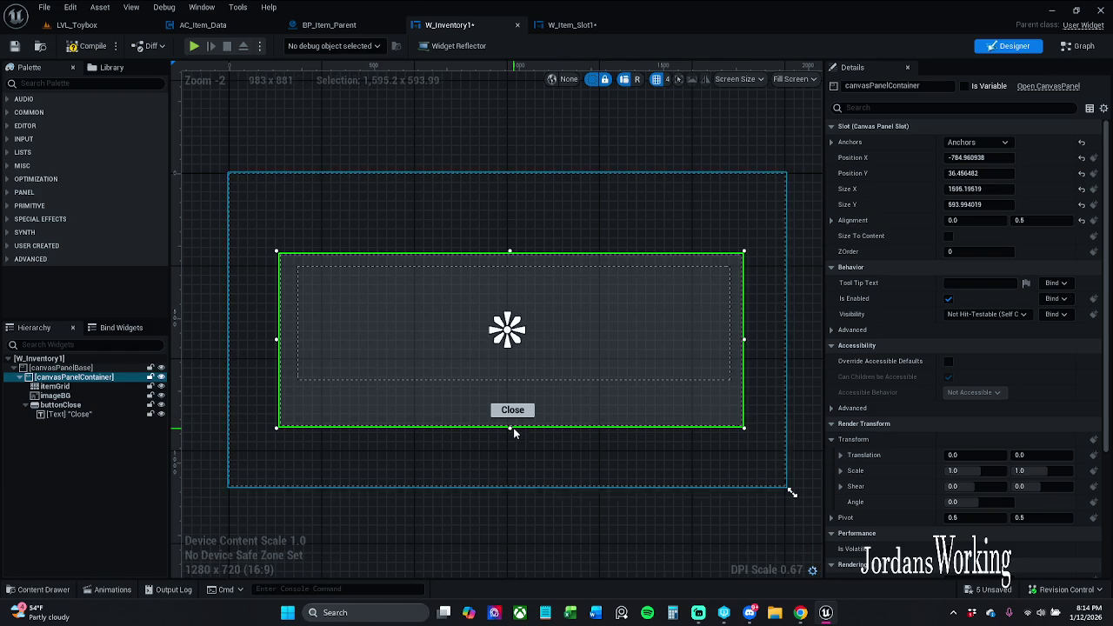
Save the wide inventory and play-test it by opening the inventory in game
click(14, 48)
click(193, 46)
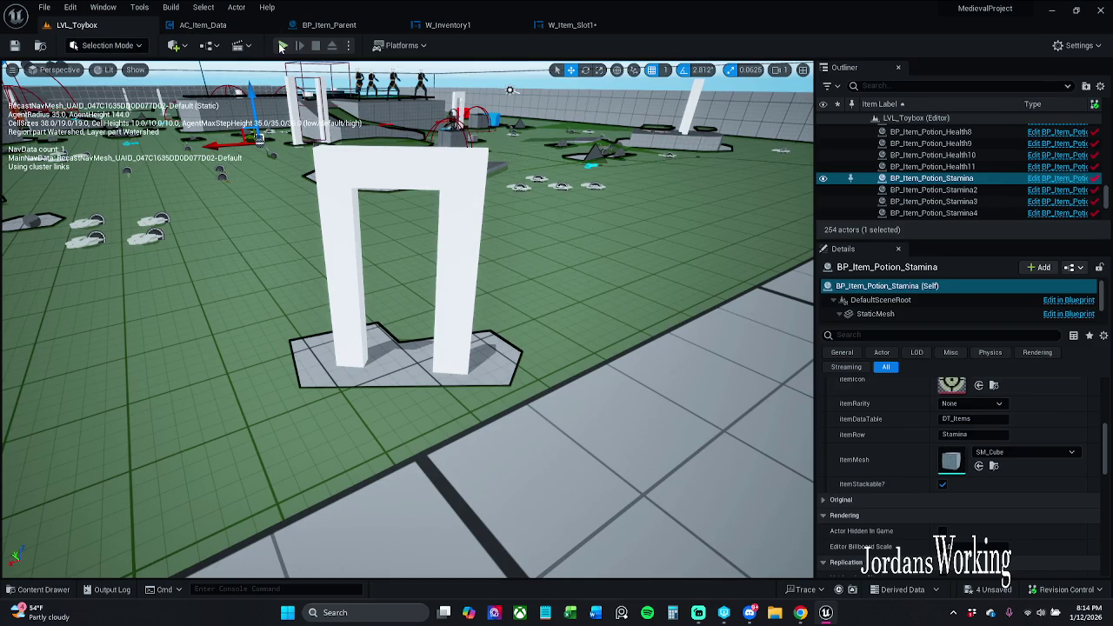
key(i)
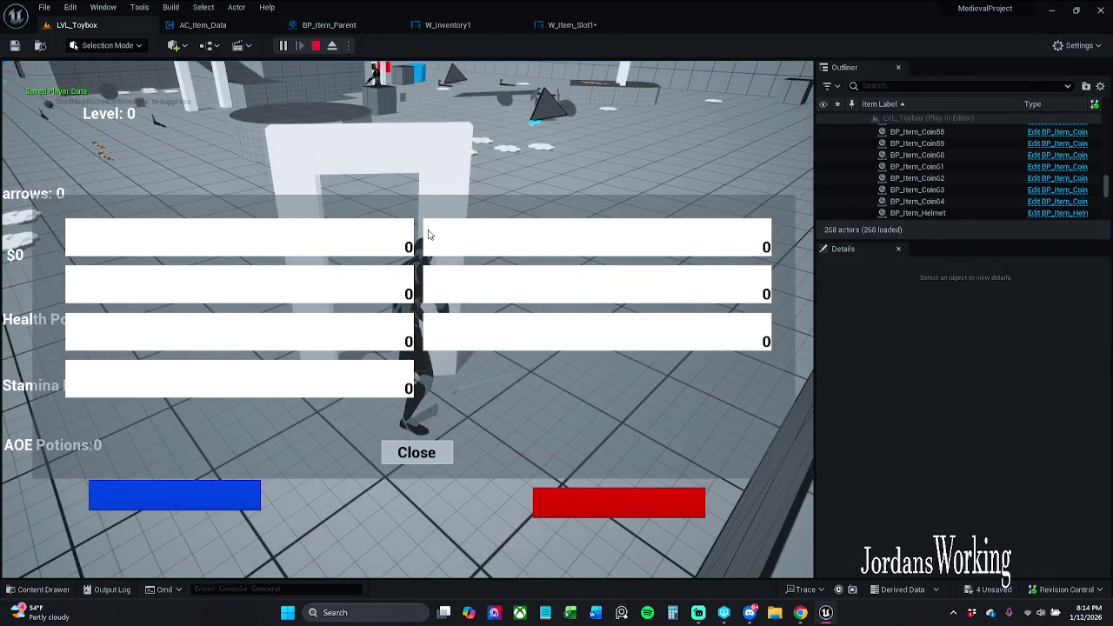
key(Escape)
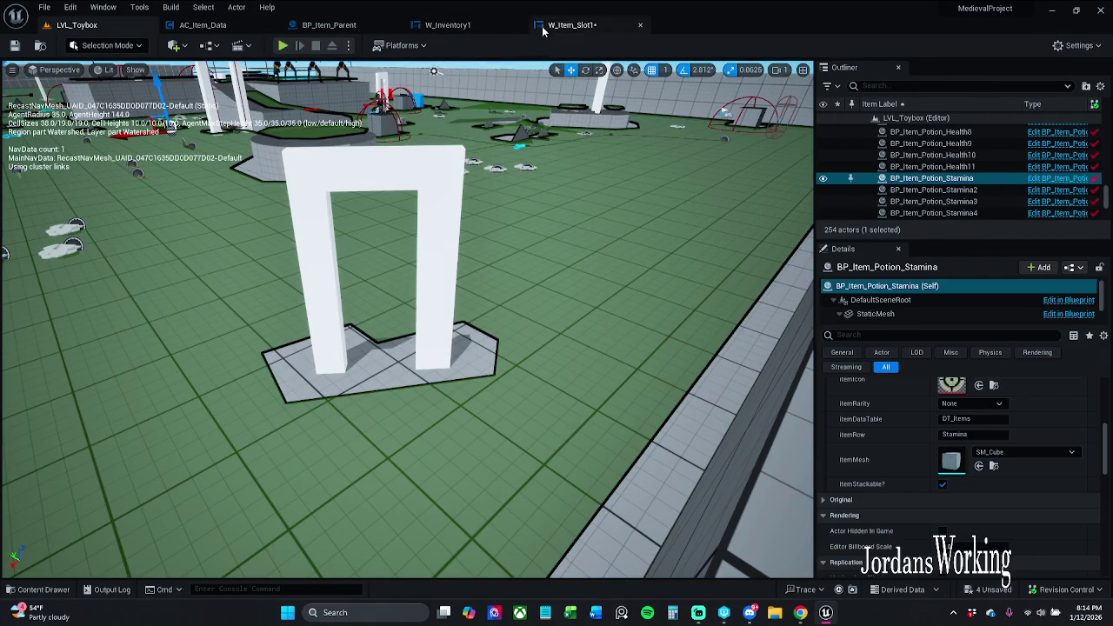
Move and shorten the container to about 1535×430 at -780.96, -294.00
click(570, 24)
click(448, 25)
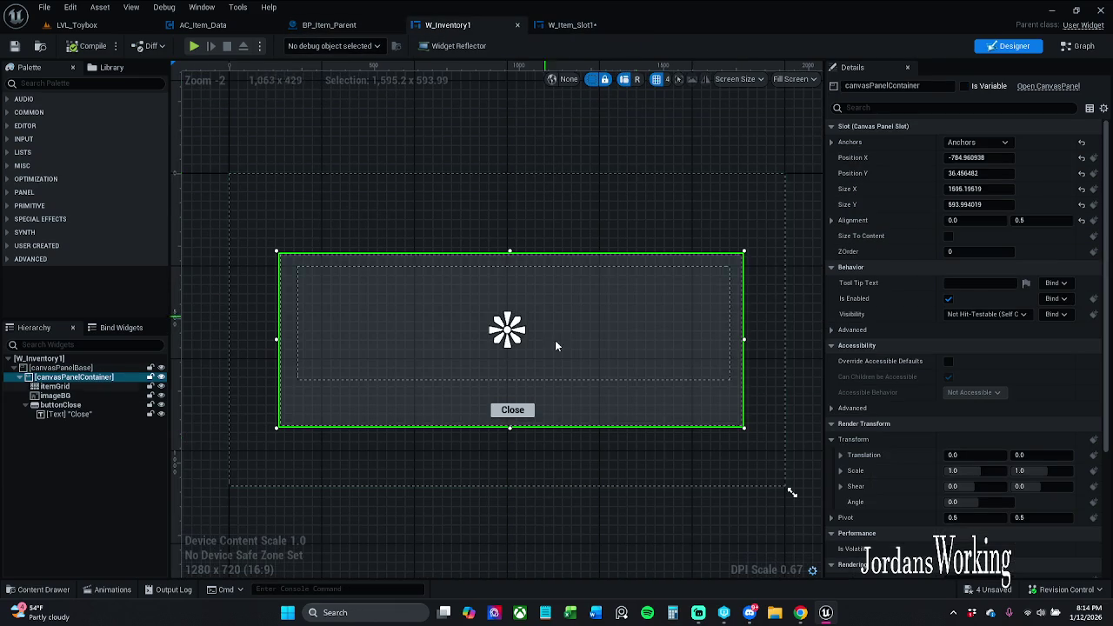
drag(631, 412, 625, 431)
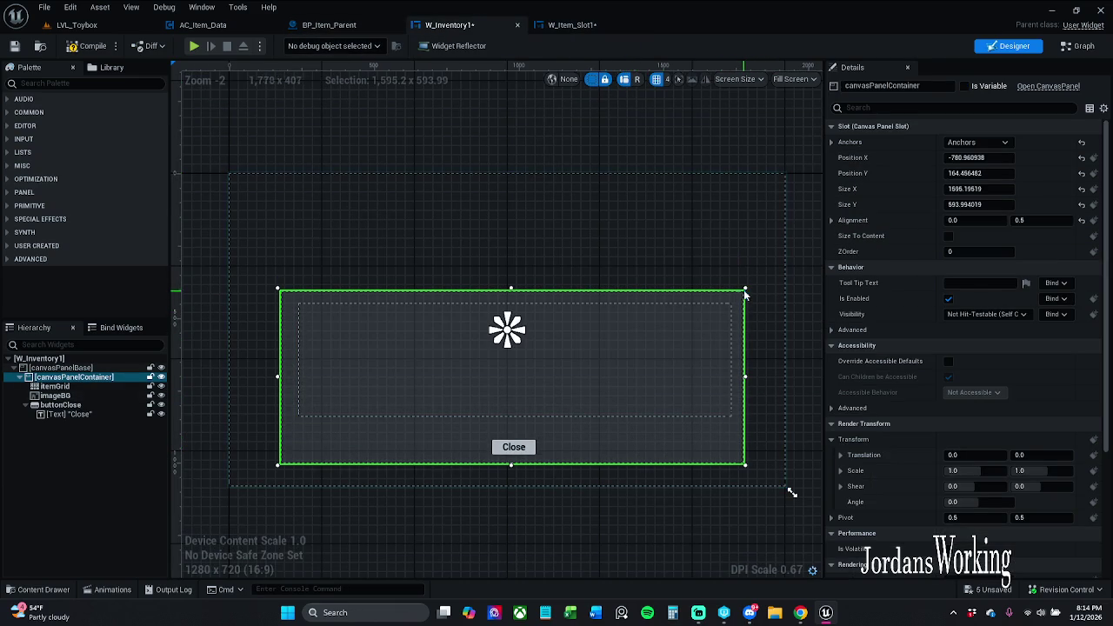
drag(745, 288, 728, 336)
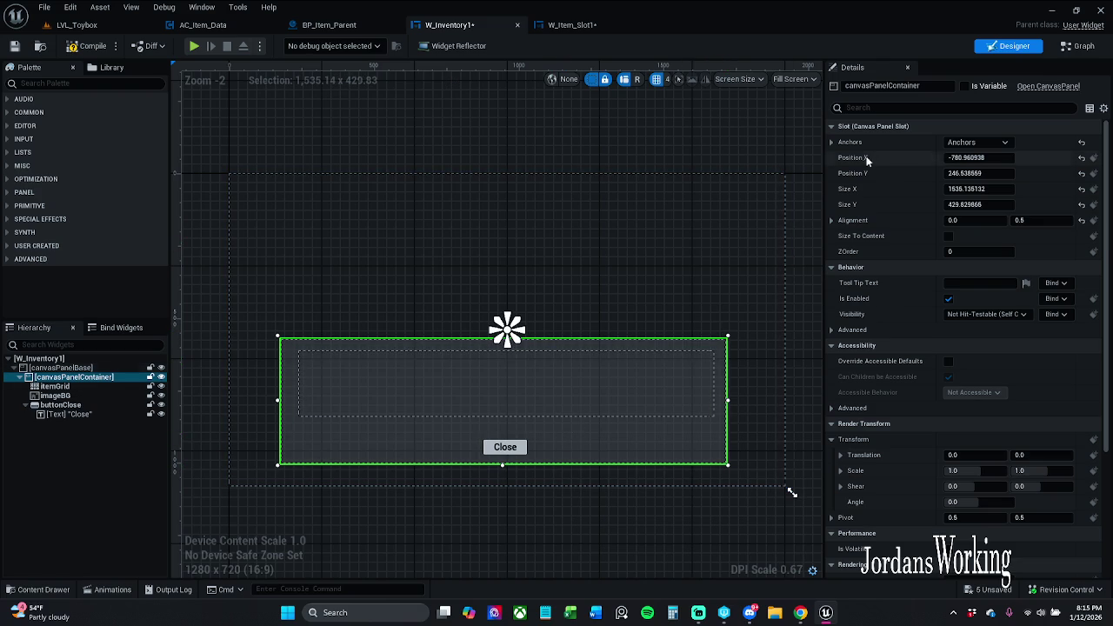
click(973, 142)
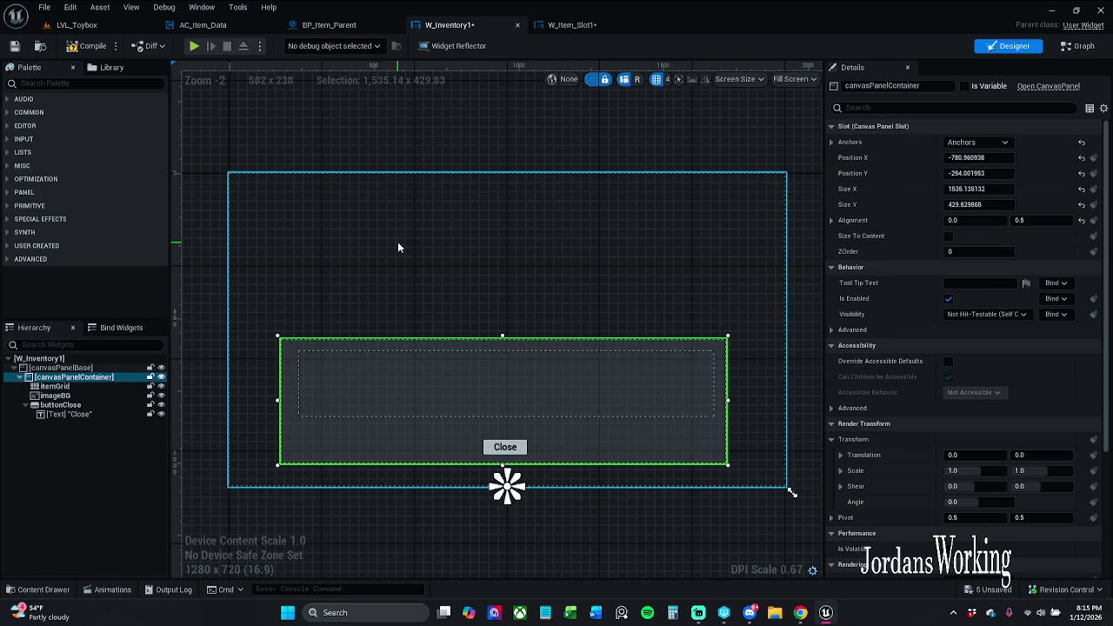
click(87, 25)
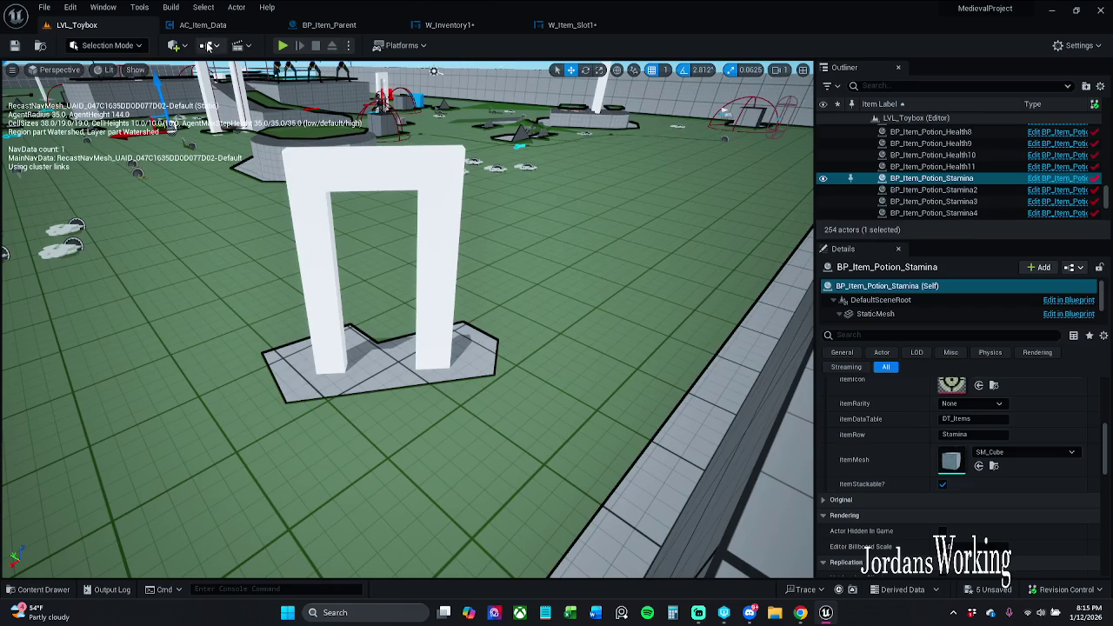
Play-test the shortened bottom inventory panel, walking through the arch and using the first slot's item
click(283, 46)
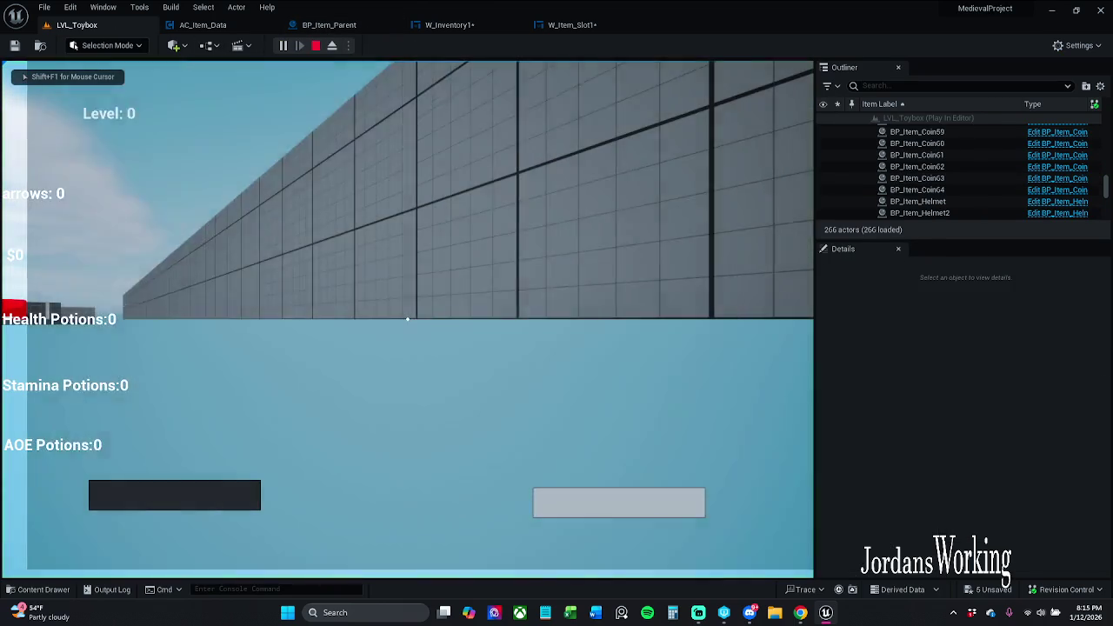
key(Escape)
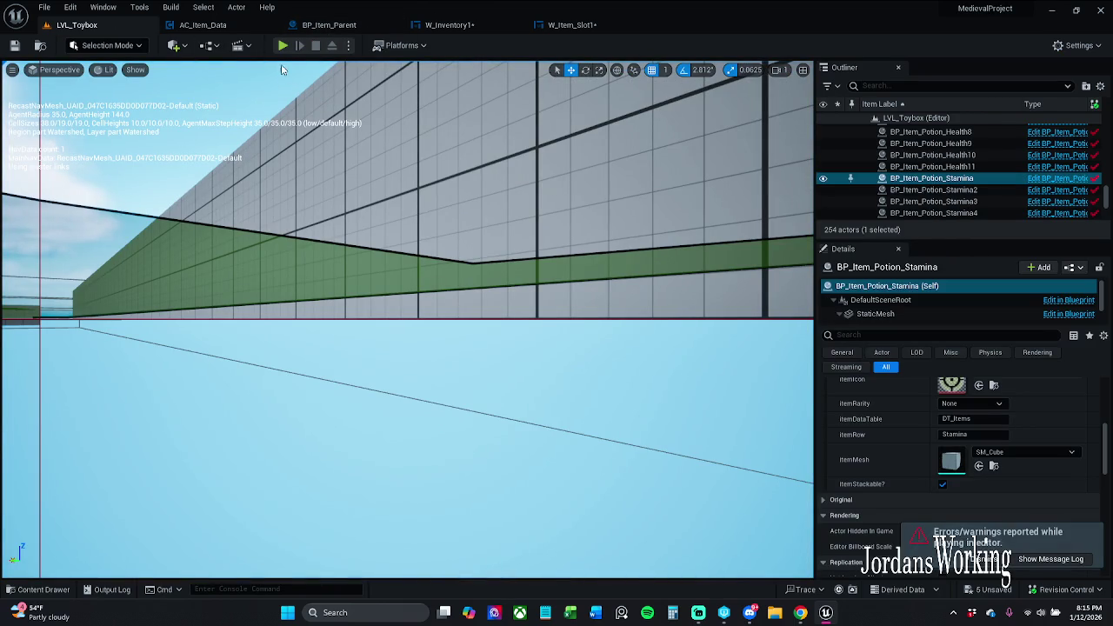
click(283, 45)
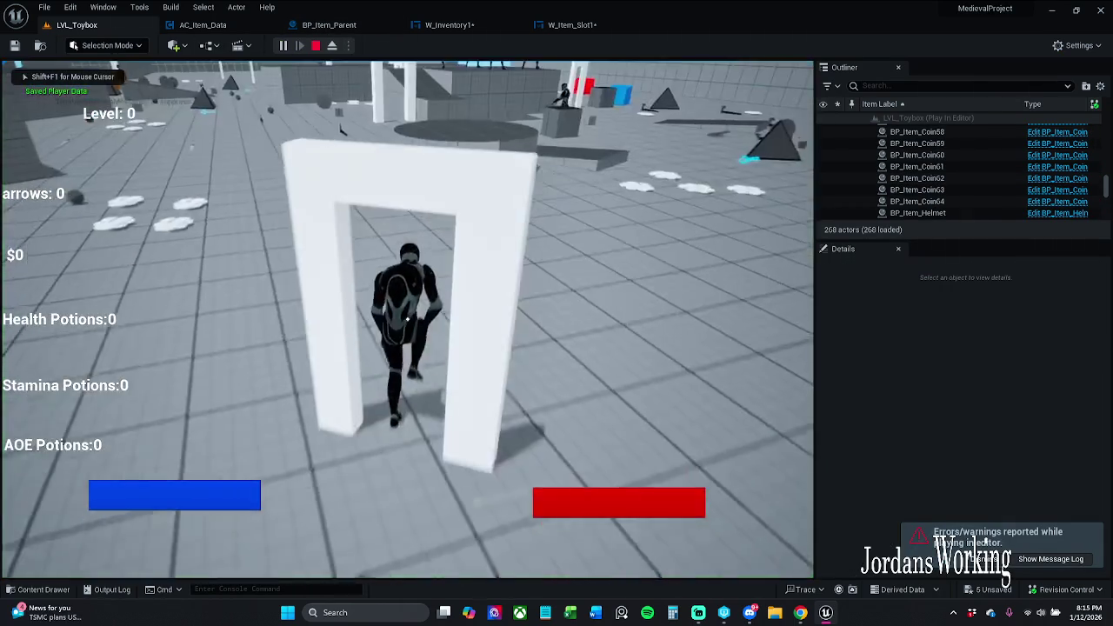
key(w)
key(i)
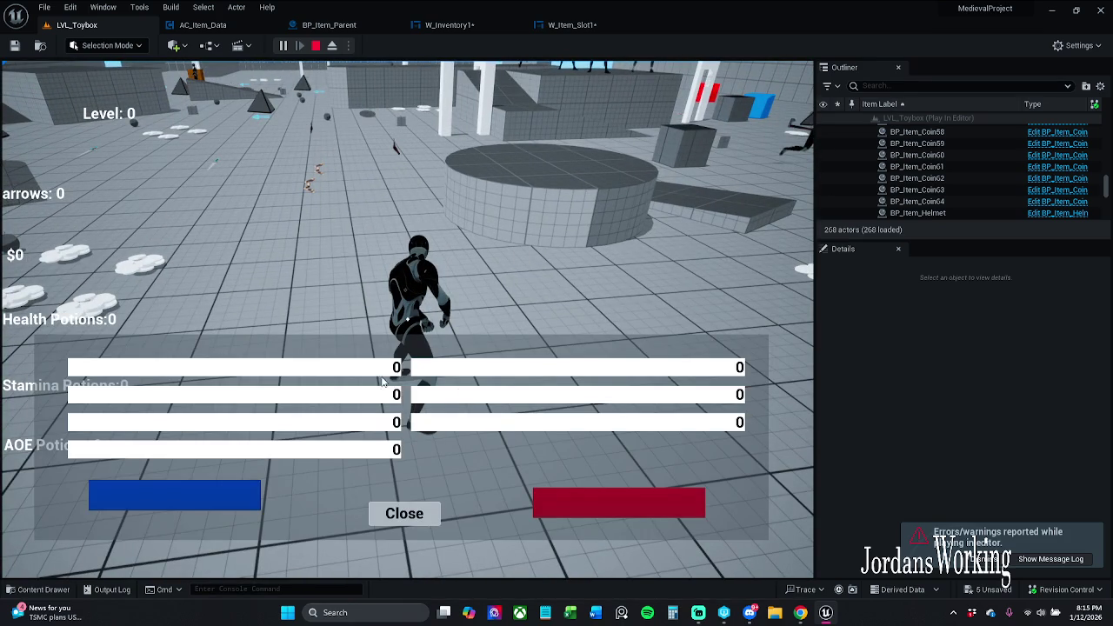
click(391, 372)
key(Escape)
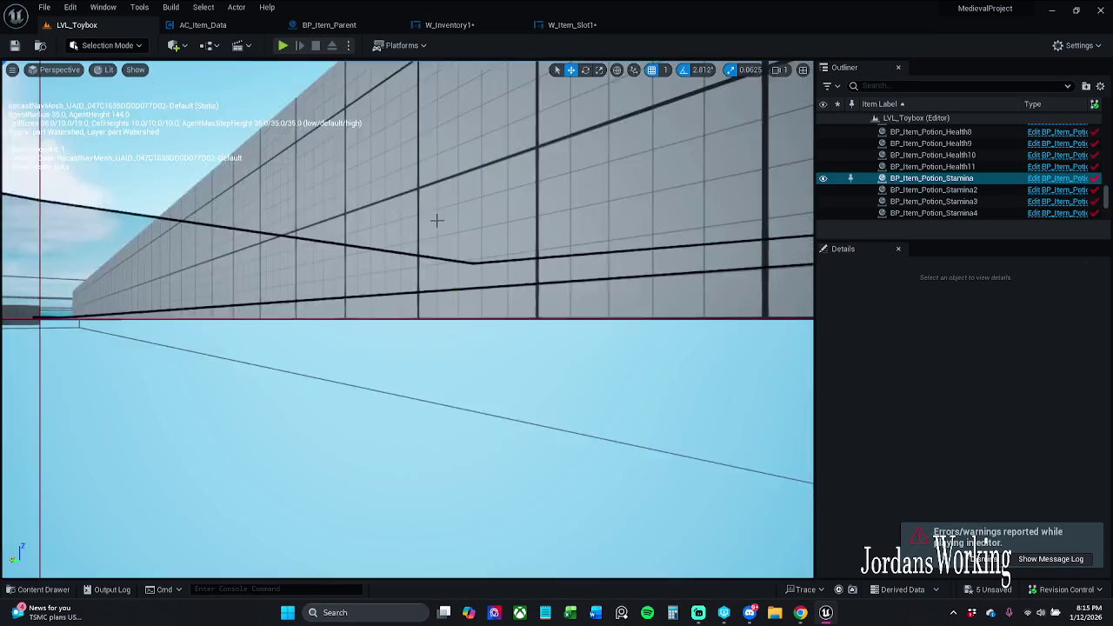
click(448, 25)
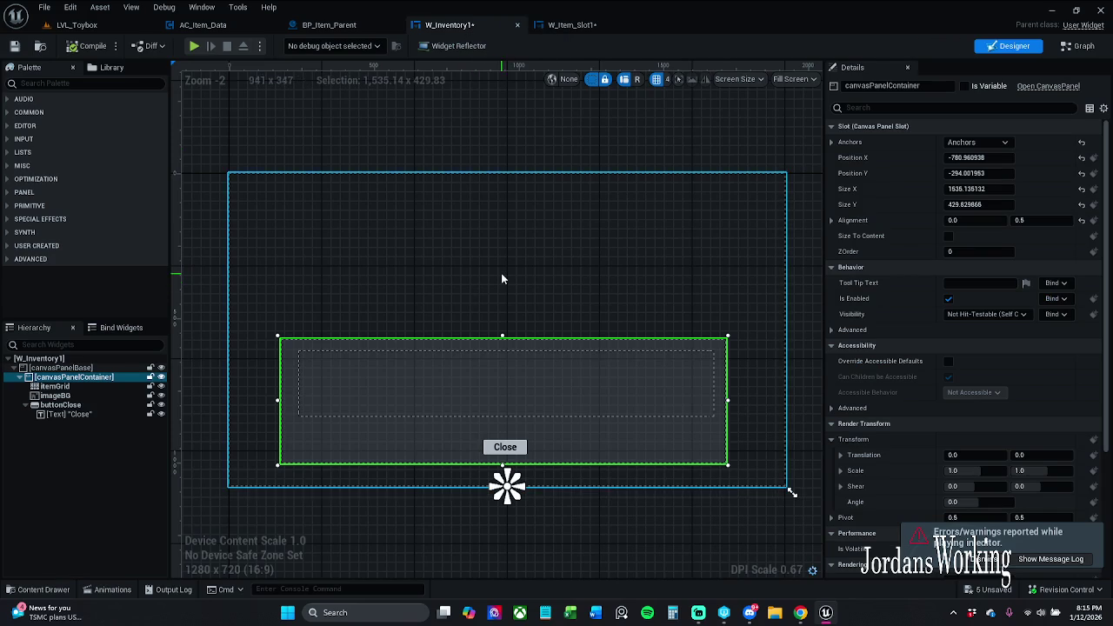
Resize W_Inventory1's container to about 410×710 and anchor it centre-left at 52.0, 30.51
click(574, 26)
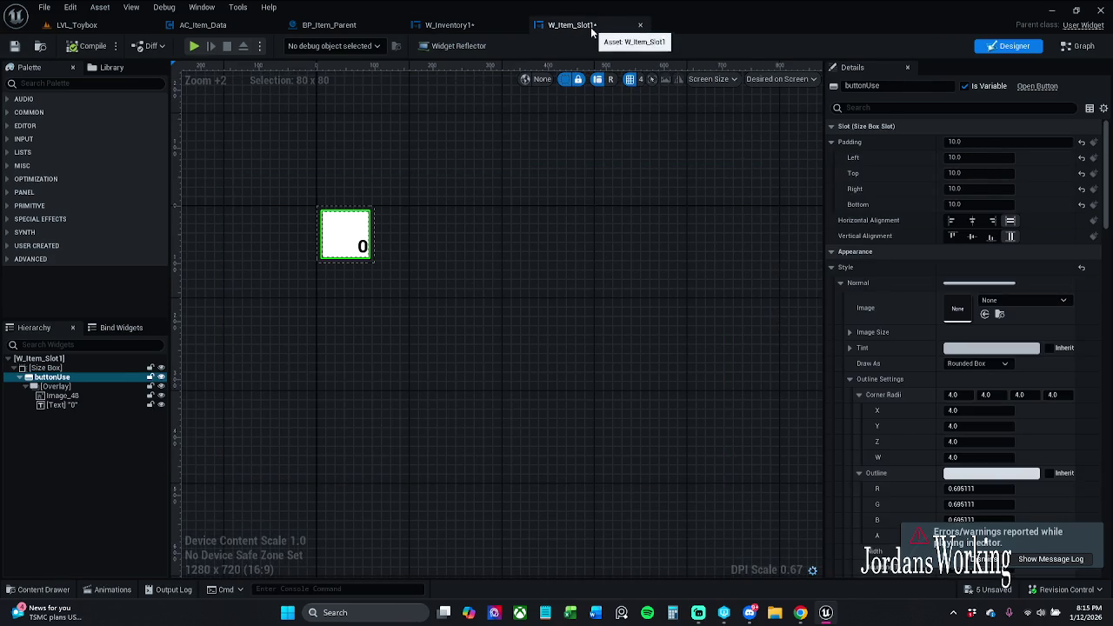
click(455, 28)
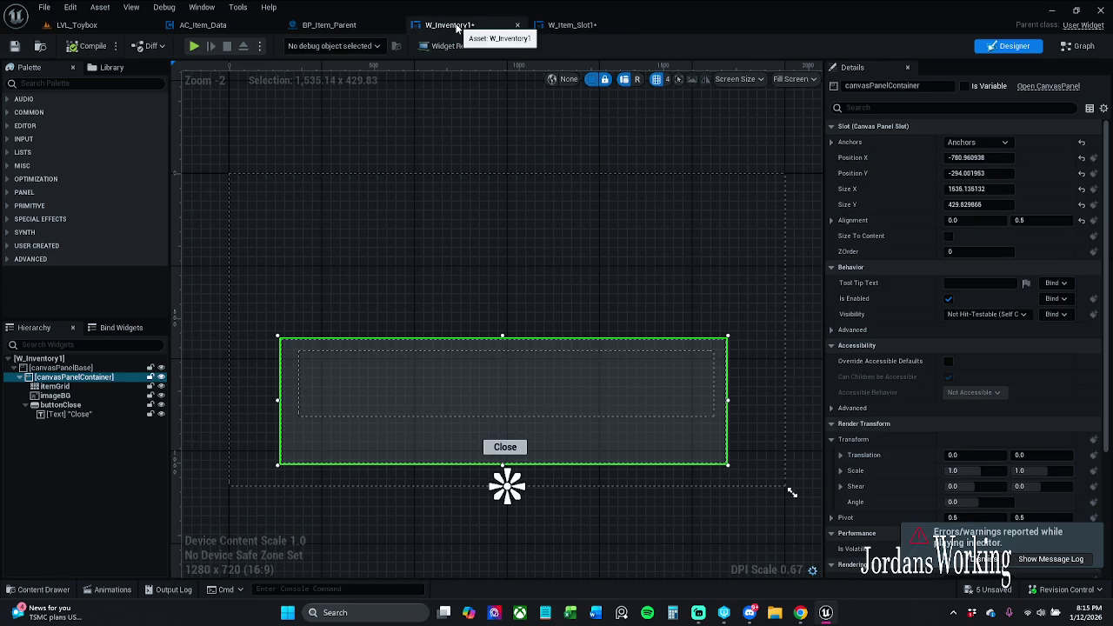
mouse_move(728, 465)
mouse_down()
mouse_move(397, 329)
mouse_move(392, 368)
mouse_move(447, 425)
mouse_move(402, 477)
mouse_move(400, 522)
mouse_move(361, 382)
mouse_move(376, 424)
mouse_move(341, 402)
mouse_move(353, 403)
mouse_move(349, 418)
mouse_up()
click(978, 142)
click(956, 211)
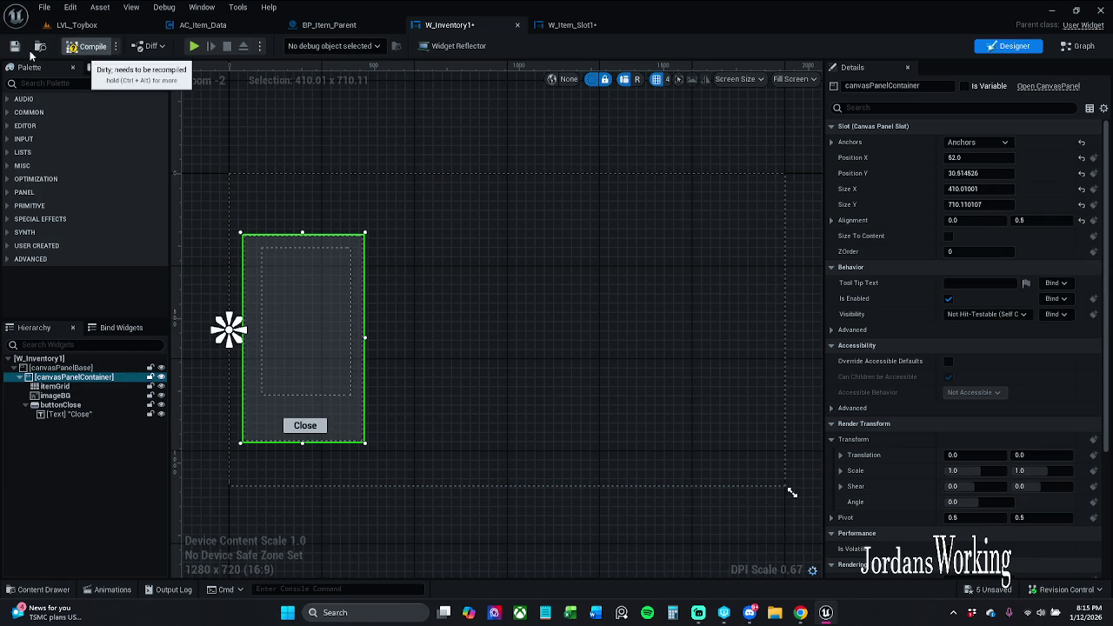
click(15, 47)
Play-test the tall left-side inventory, trying all six slots, closing it and stopping play
click(100, 24)
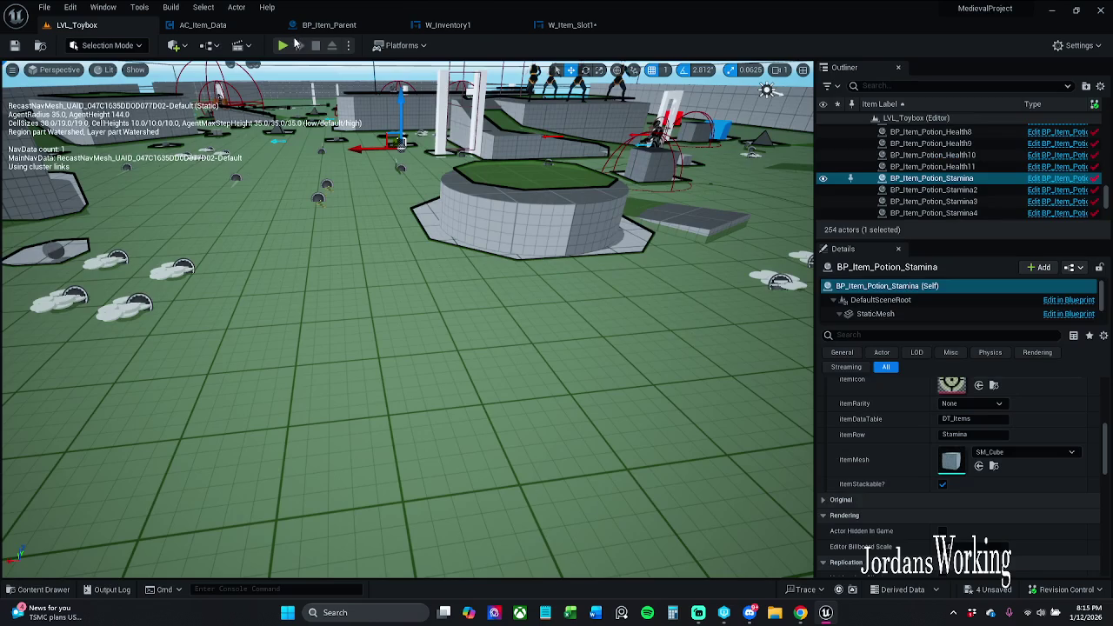
click(283, 45)
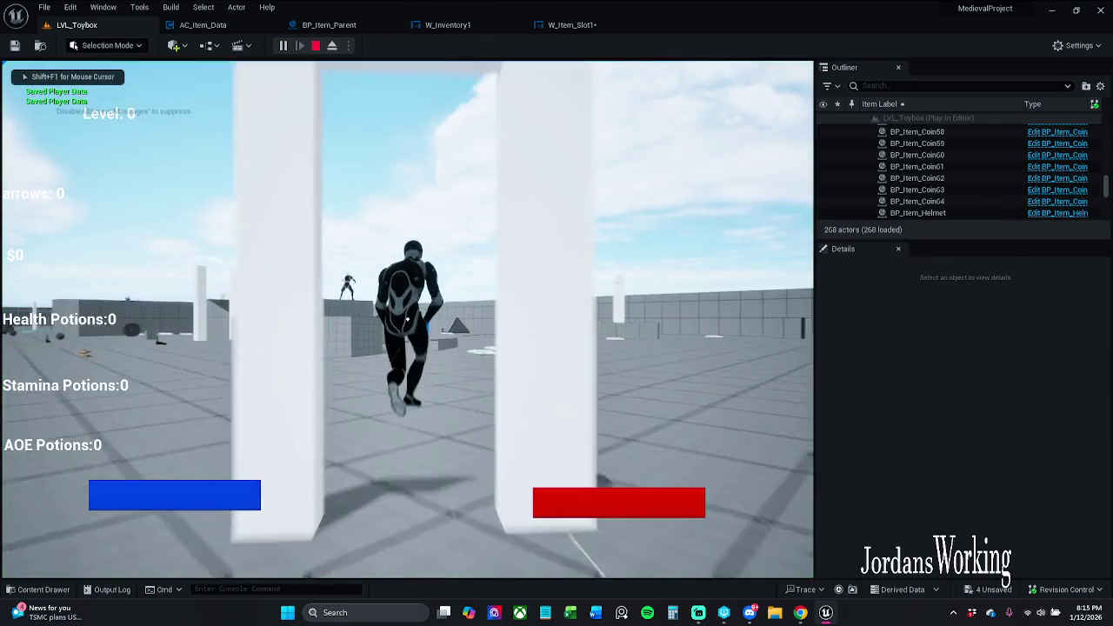
key(i)
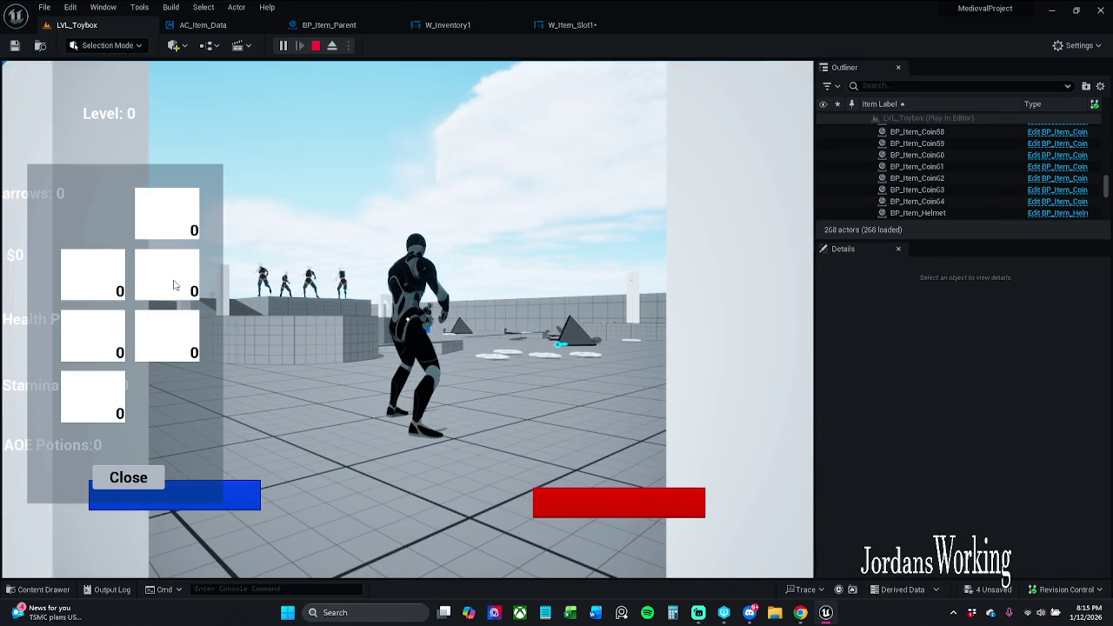
click(175, 229)
click(100, 279)
click(164, 291)
click(119, 338)
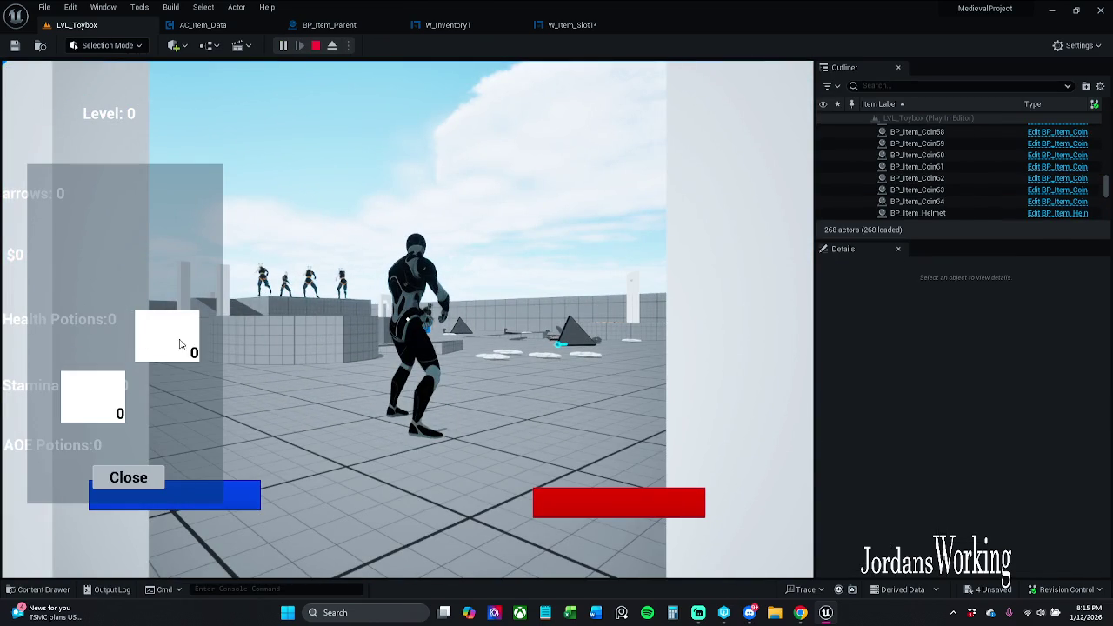
click(177, 345)
click(87, 409)
click(127, 478)
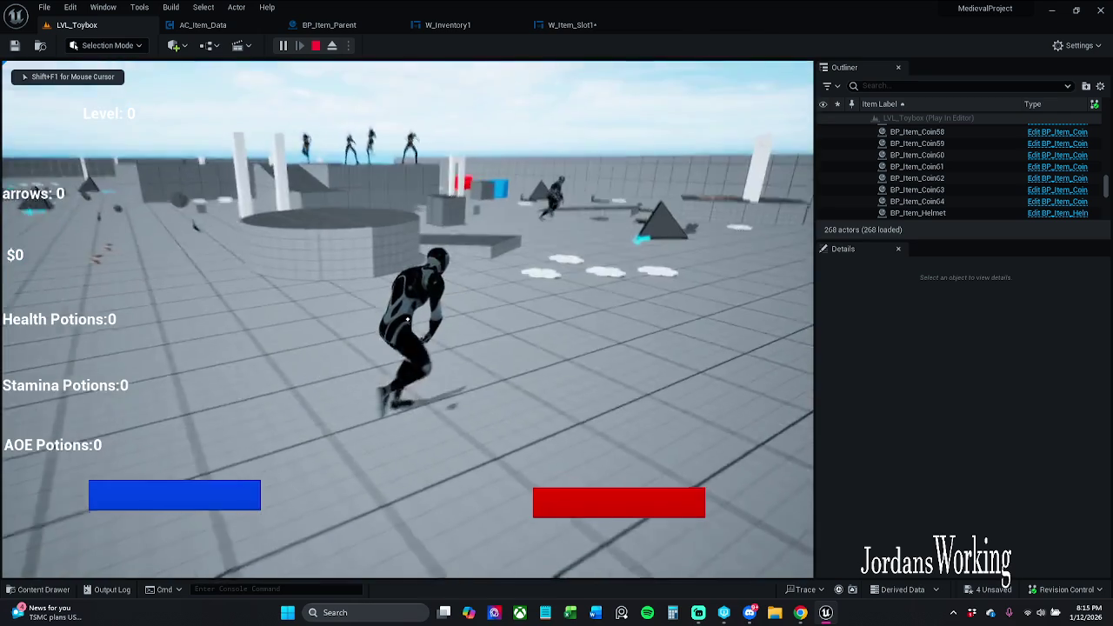
key(Escape)
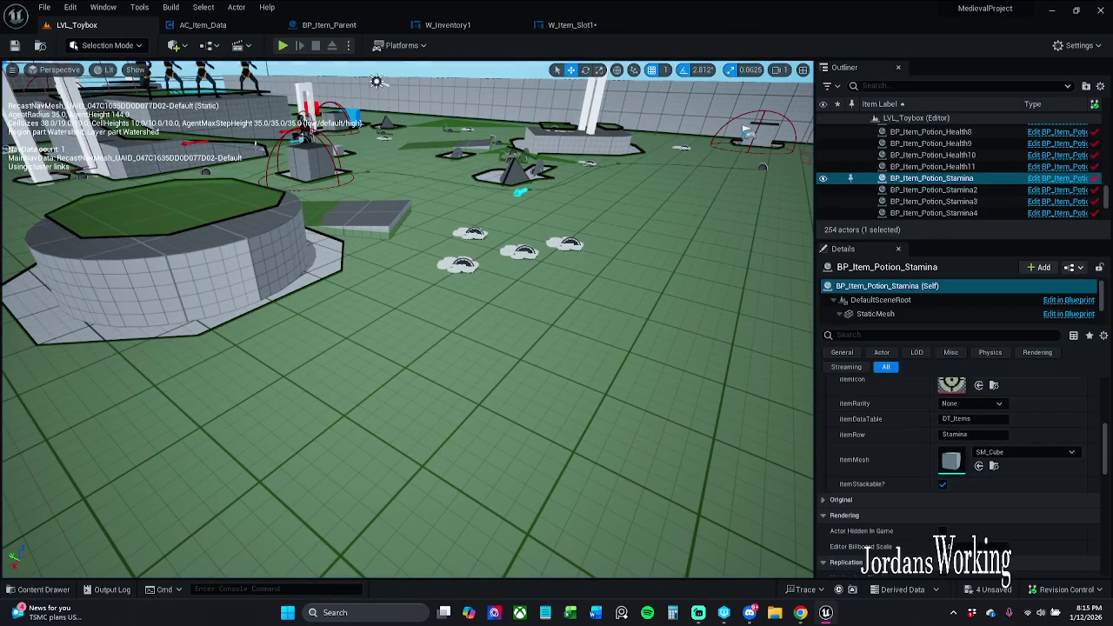
Run File > Save All, checking out the four listed assets until everything is saved
click(72, 7)
mouse_move(43, 7)
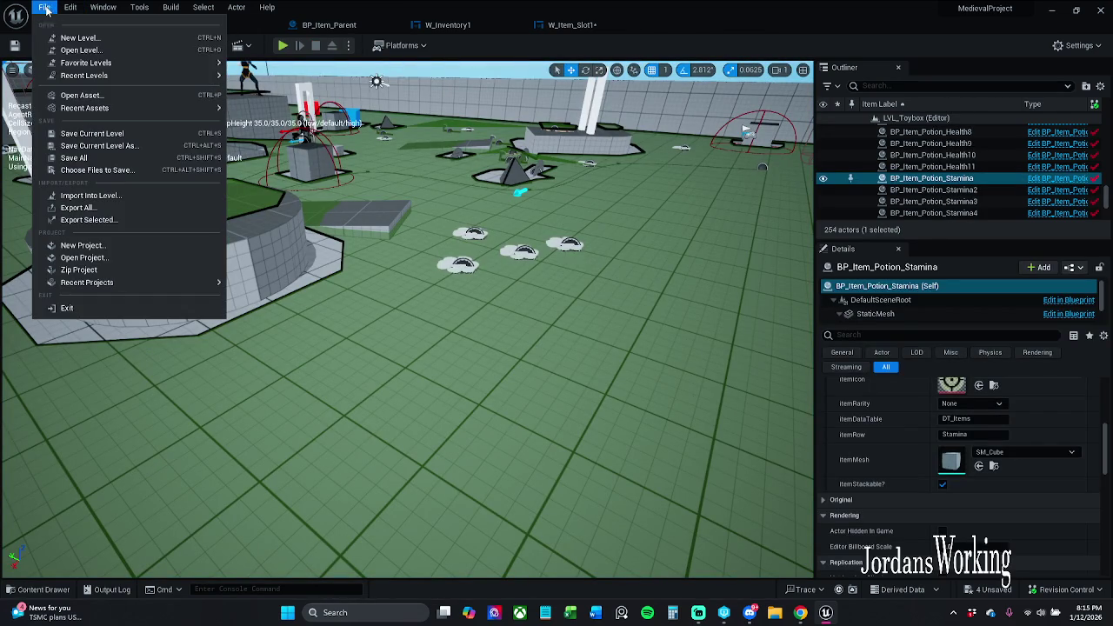
click(79, 157)
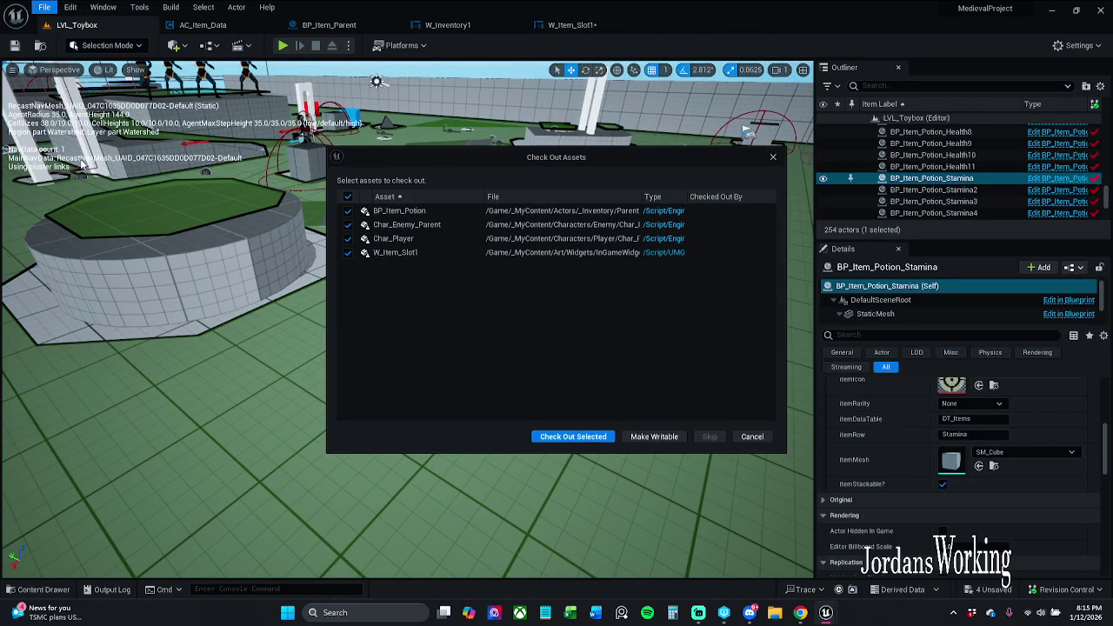
click(585, 436)
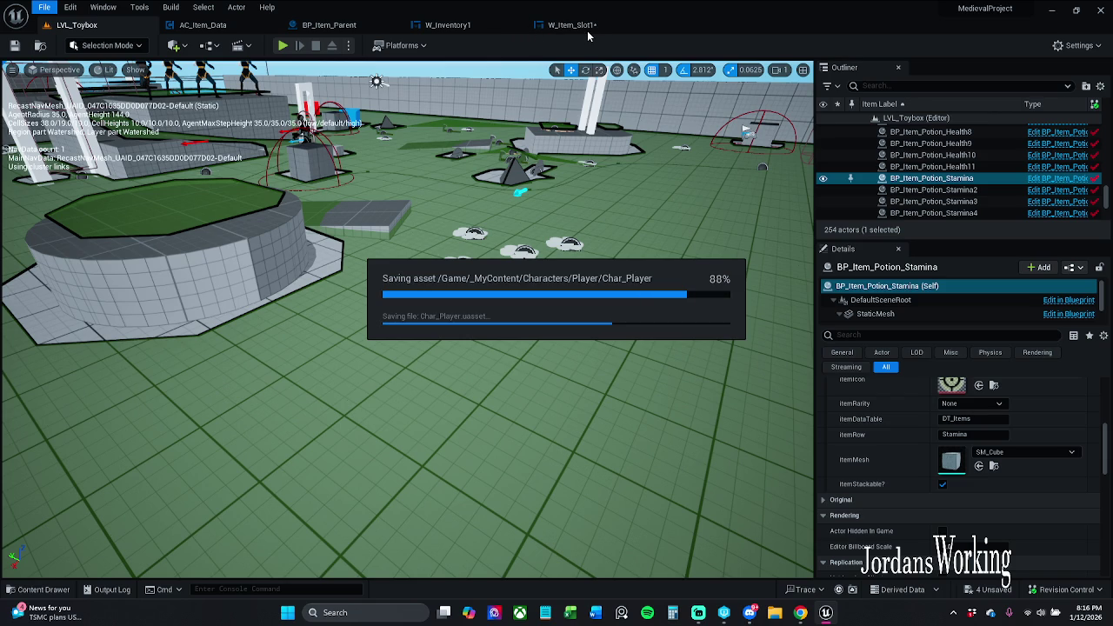
scroll(910, 401, up, 5)
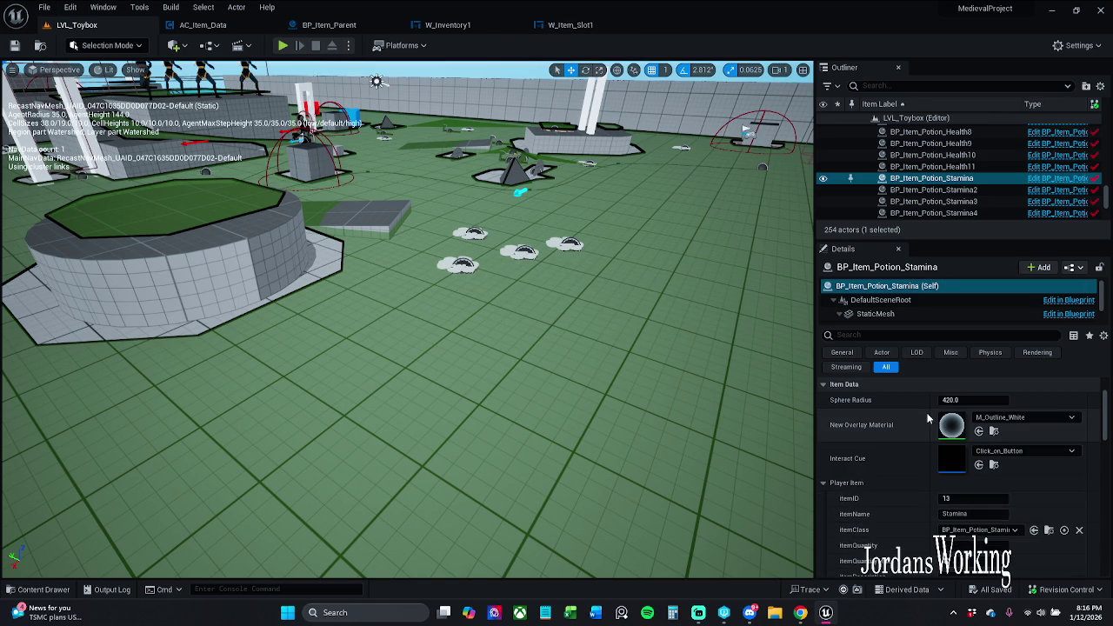
scroll(929, 410, up, 2)
scroll(915, 531, down, 3)
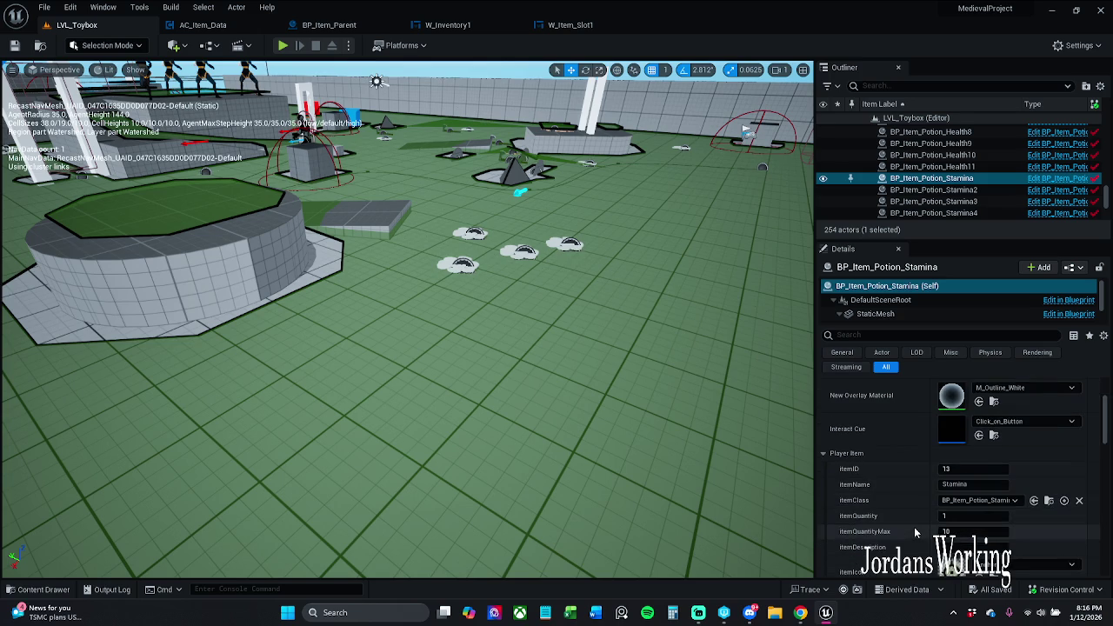
click(446, 24)
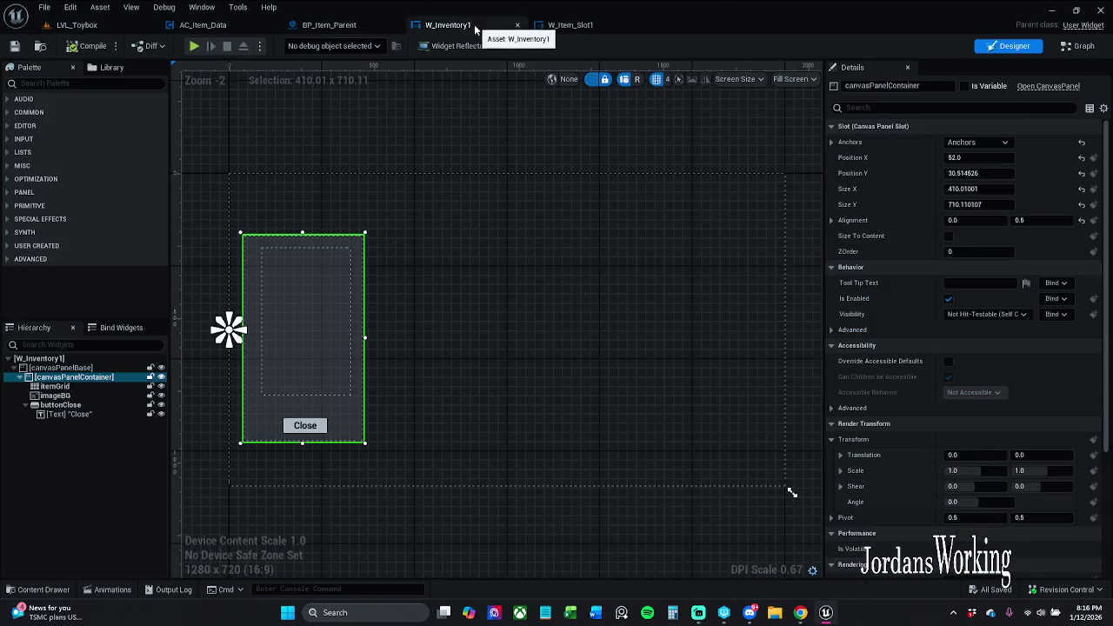
click(570, 25)
click(447, 24)
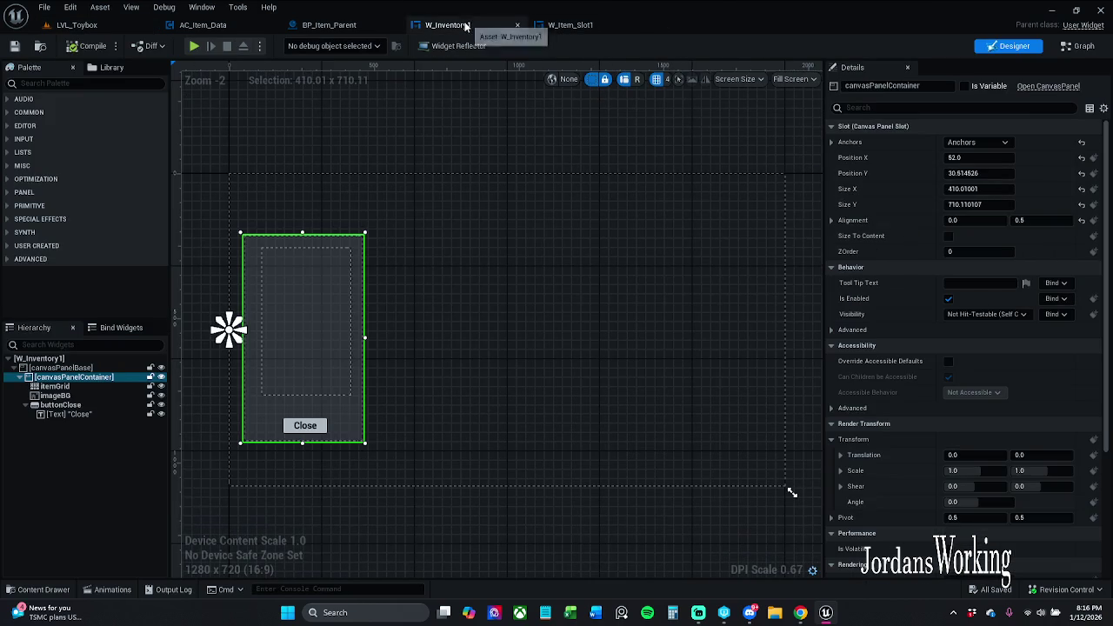
click(346, 26)
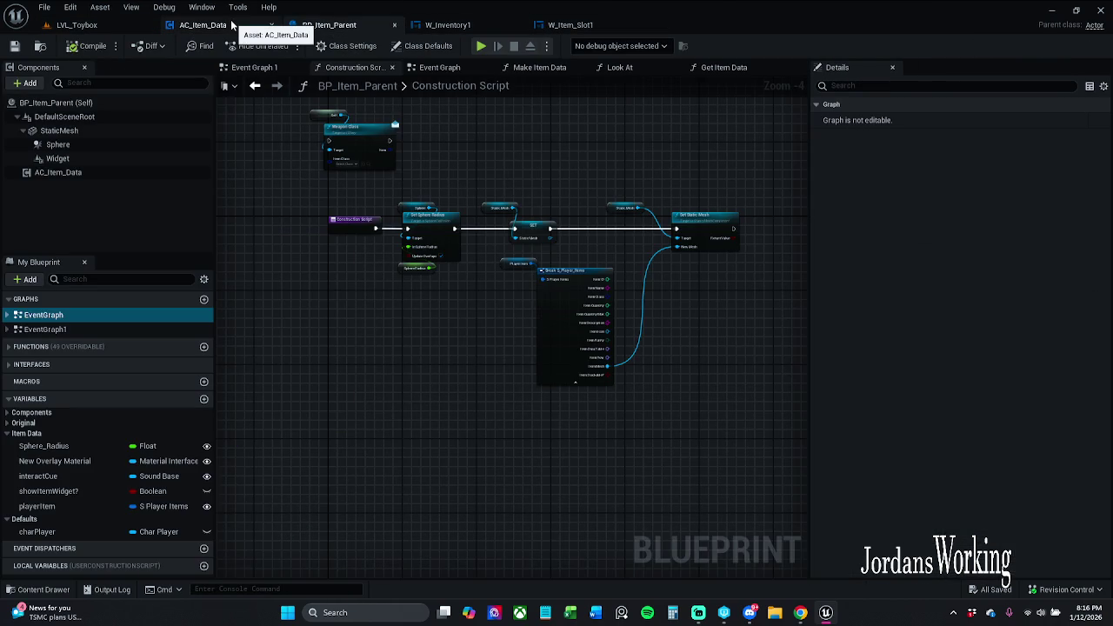
click(201, 24)
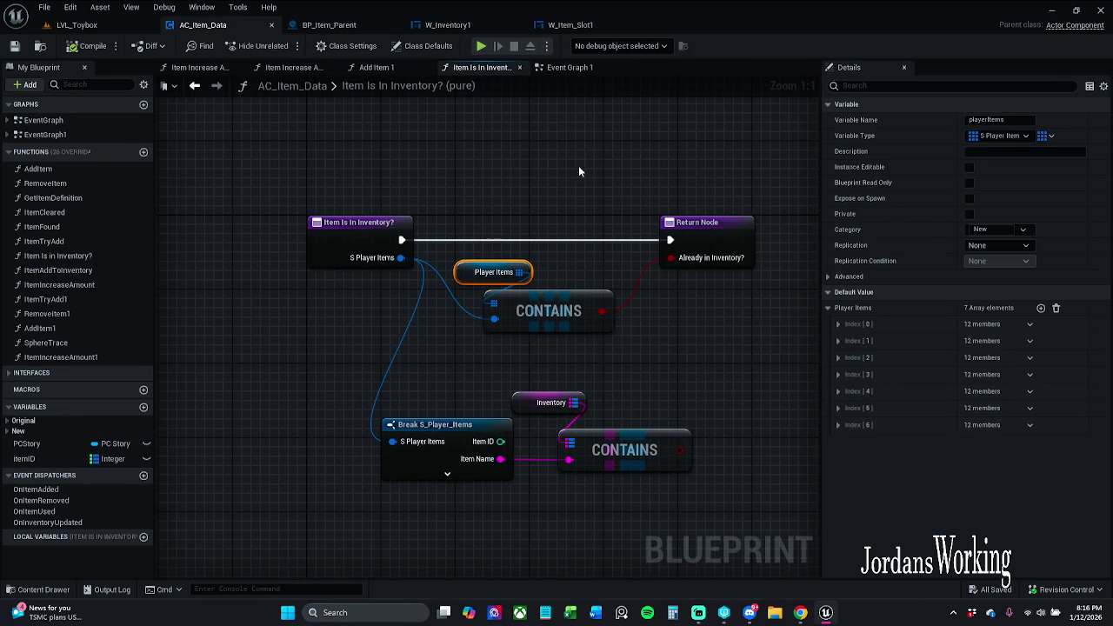
click(80, 24)
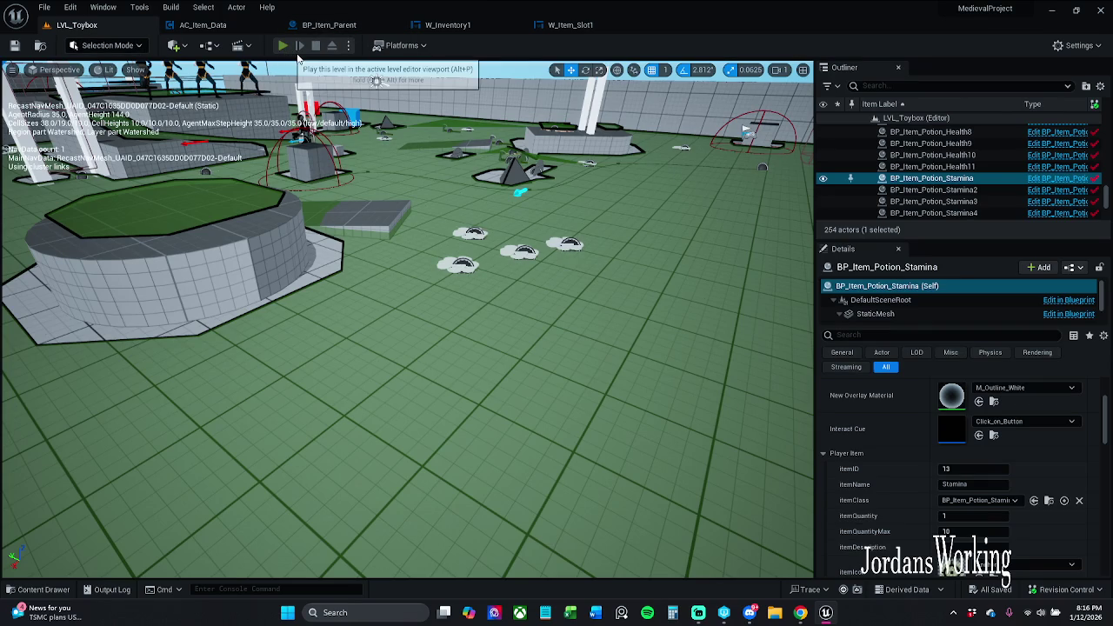
Play LVL_Toybox in the editor, running and jumping across the level to collect coins and potions
click(282, 46)
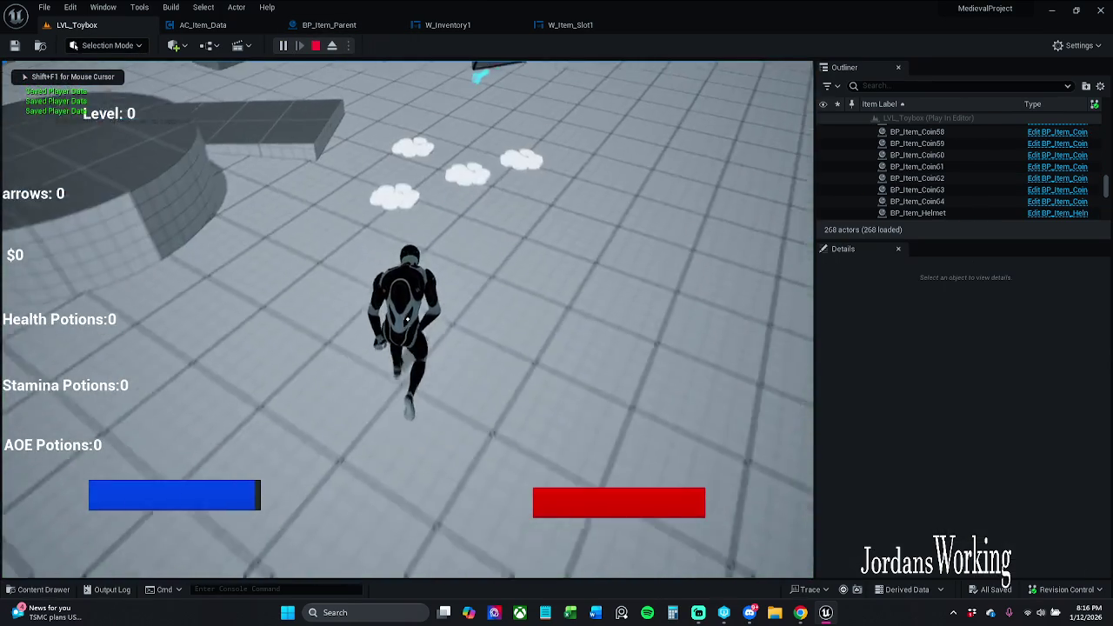
key(w)
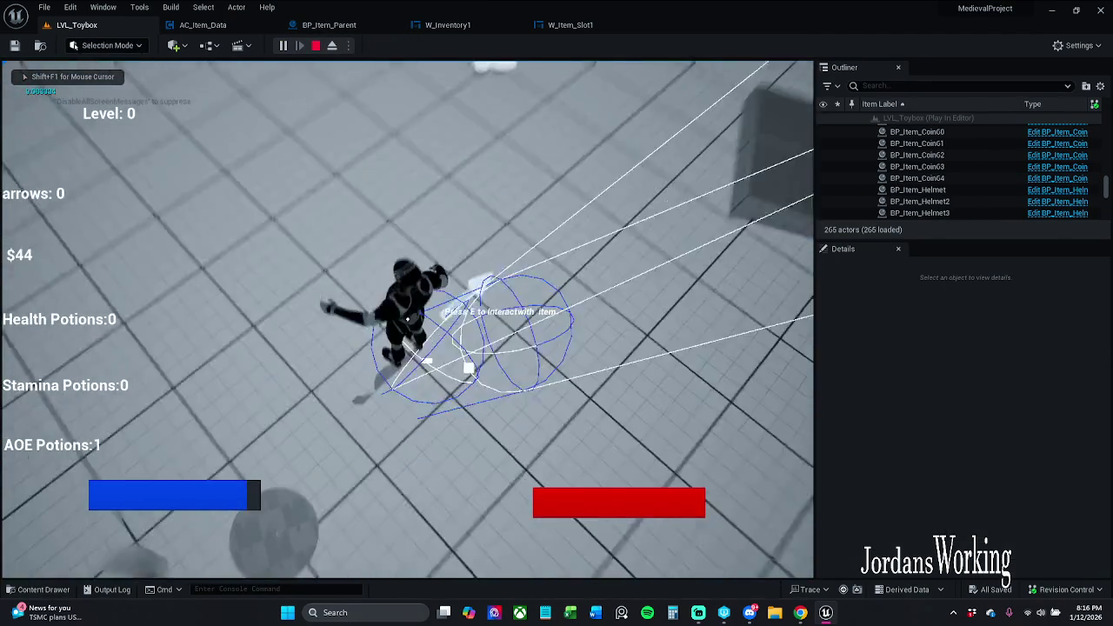
key(w)
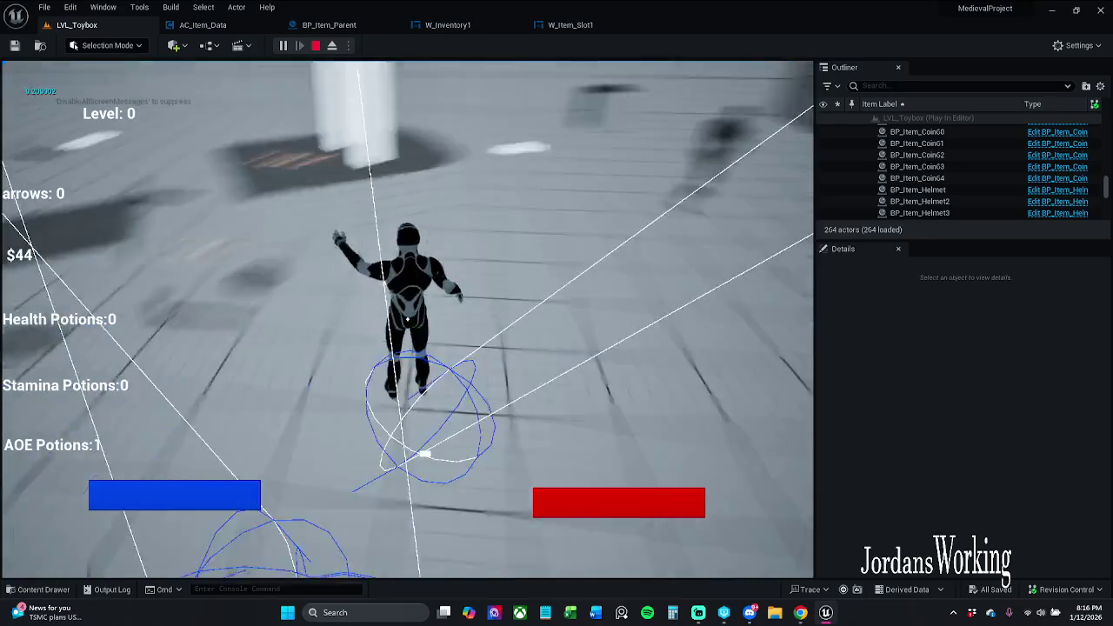
key(w)
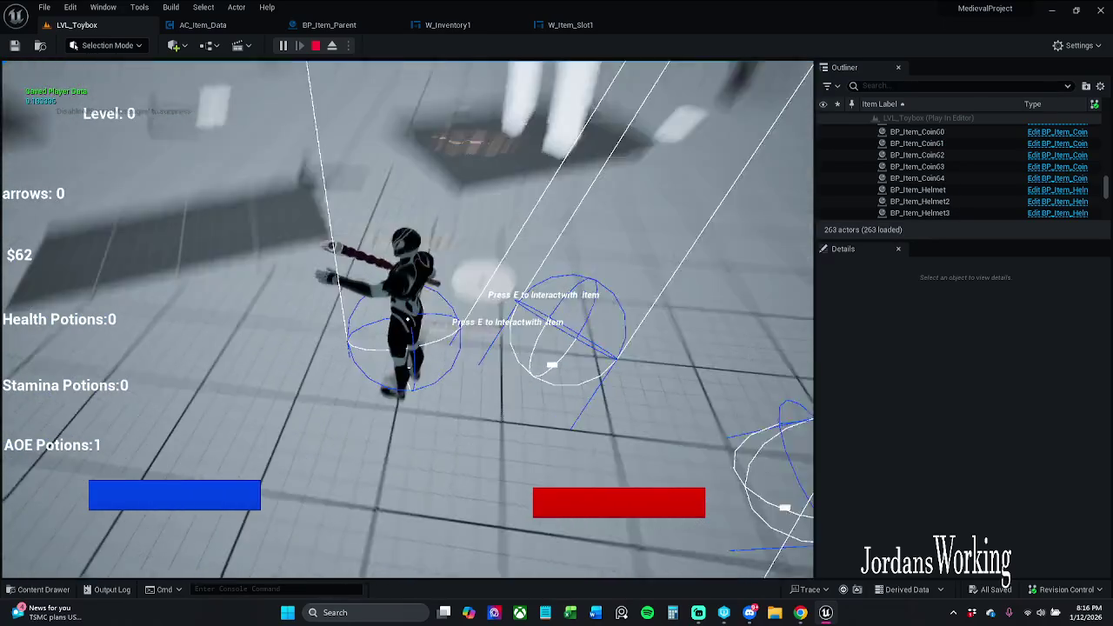
key(w)
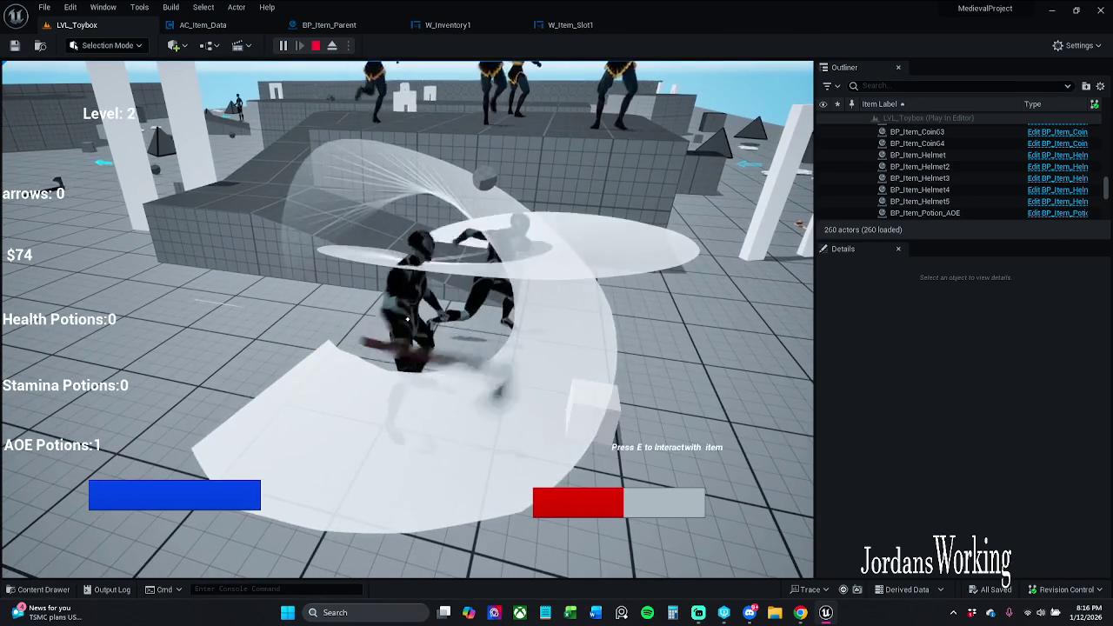
Attack the enemies, end the session with $195 collected, and save all levels and assets
click(407, 319)
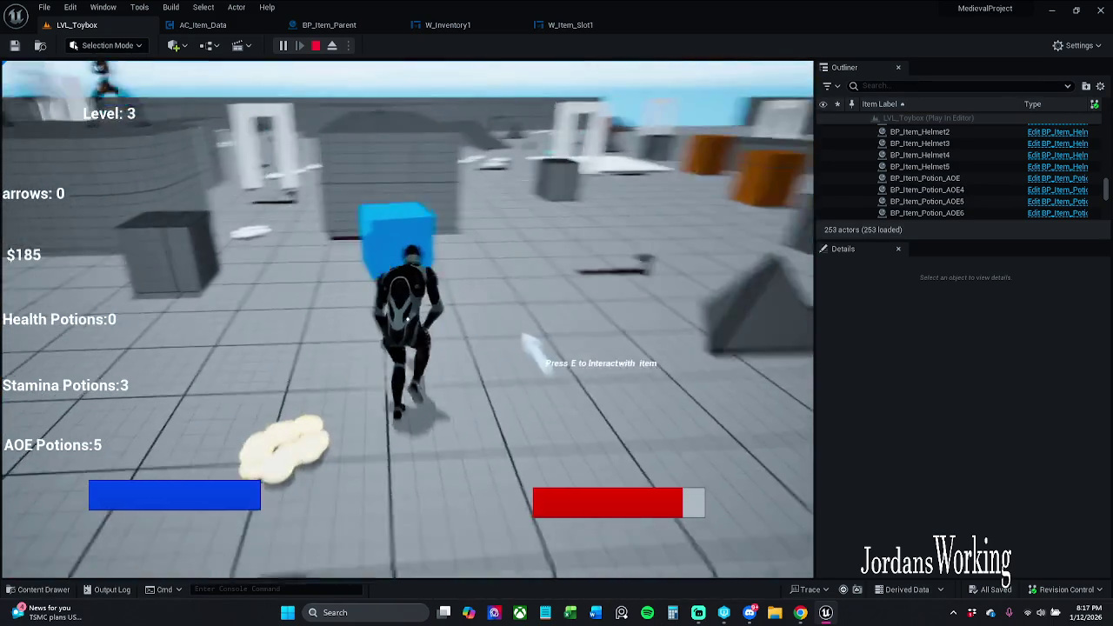
click(407, 319)
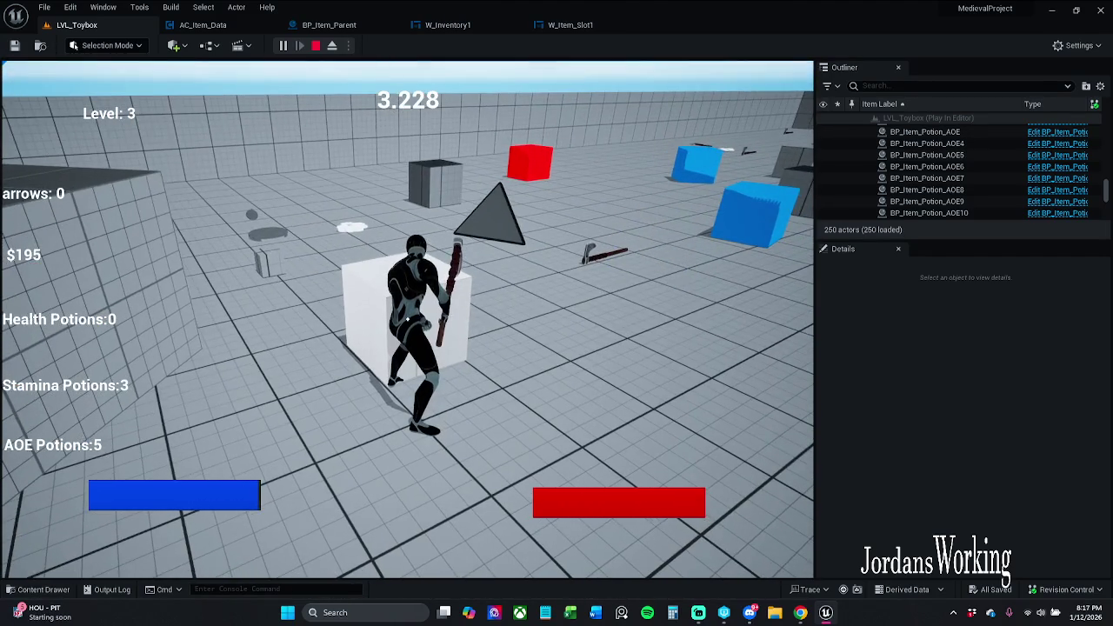
key(Escape)
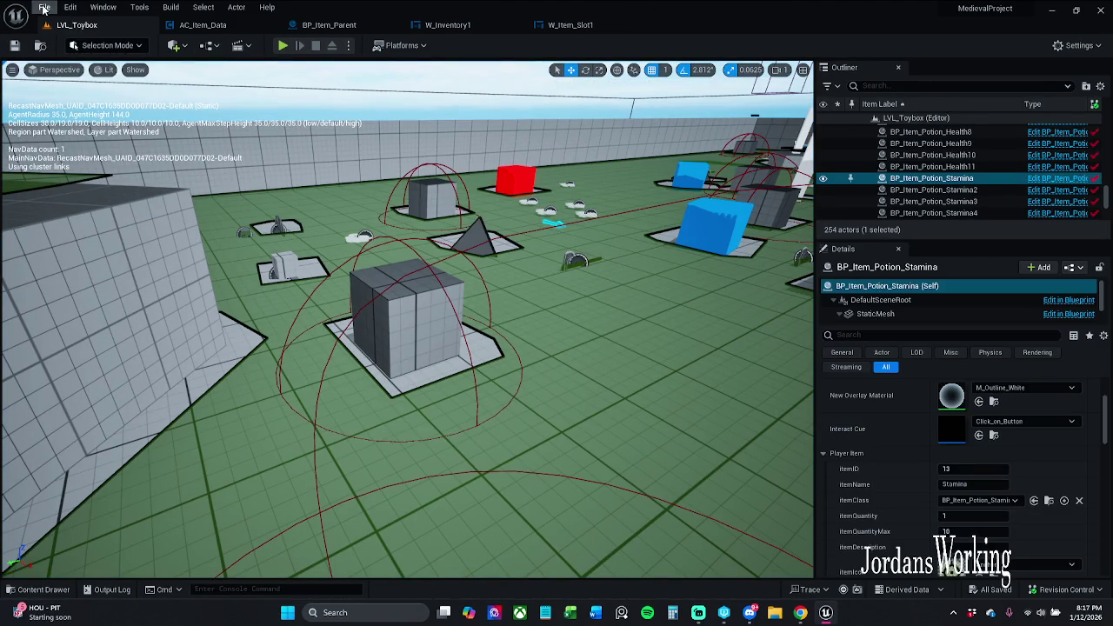
click(44, 7)
click(78, 159)
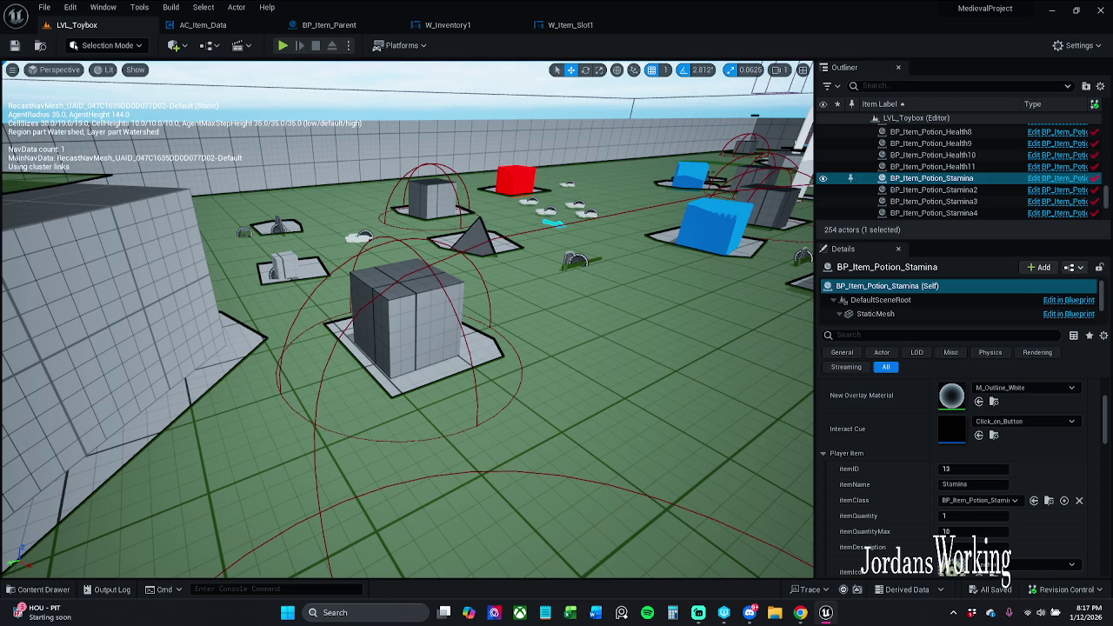